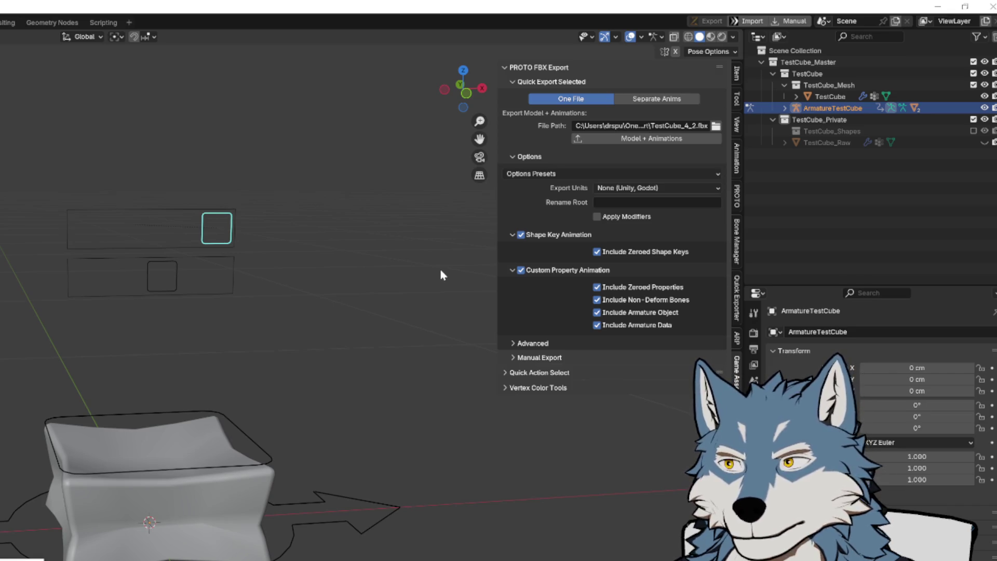
- Switch Quick Export Selected from One File to Separate Anims
click(634, 102)
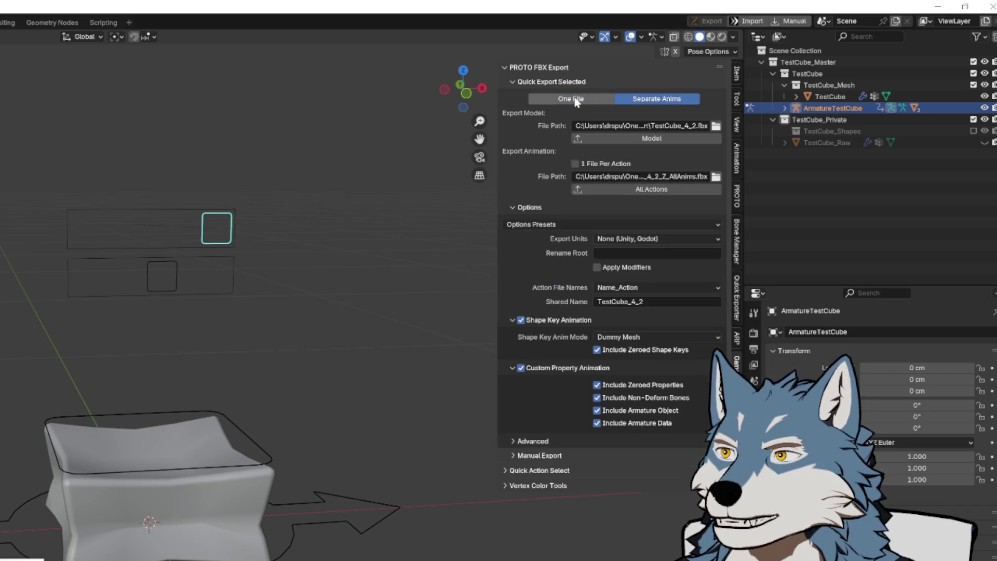
click(589, 99)
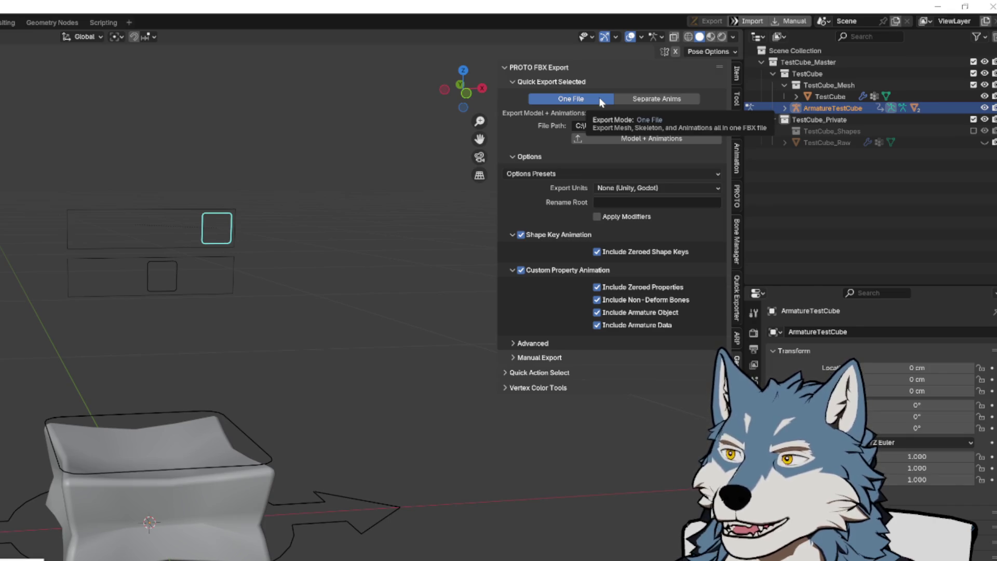
click(638, 100)
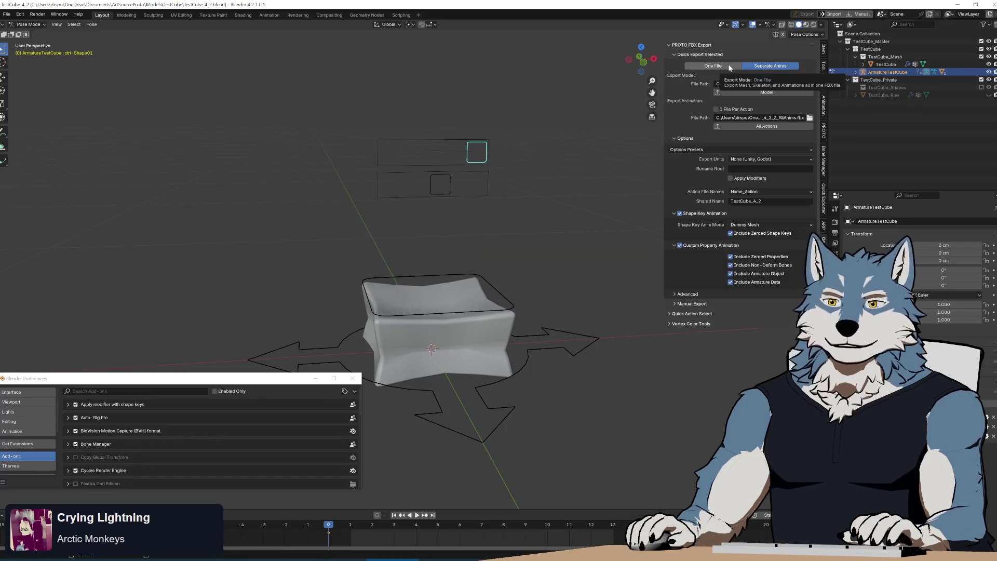
click(729, 67)
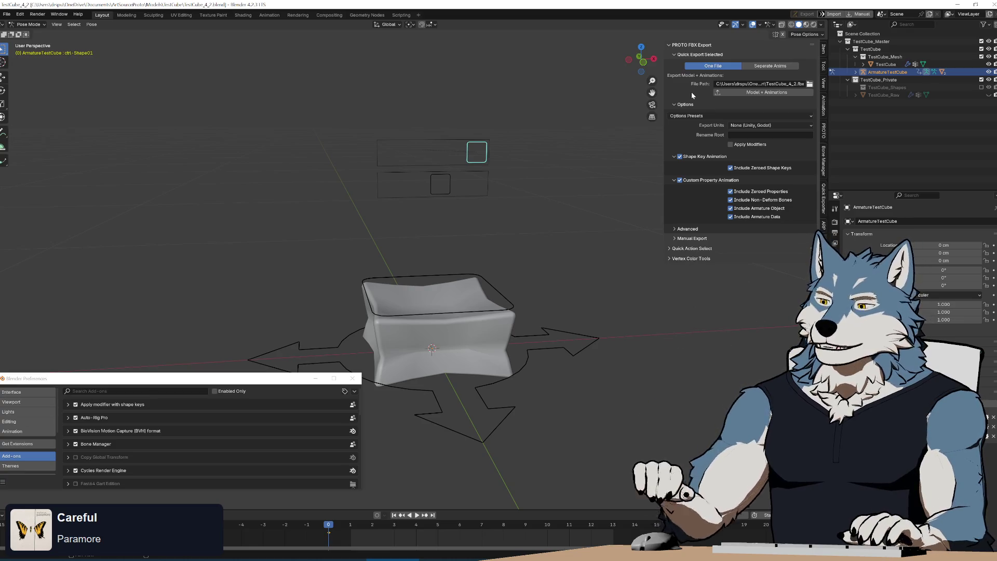
click(768, 66)
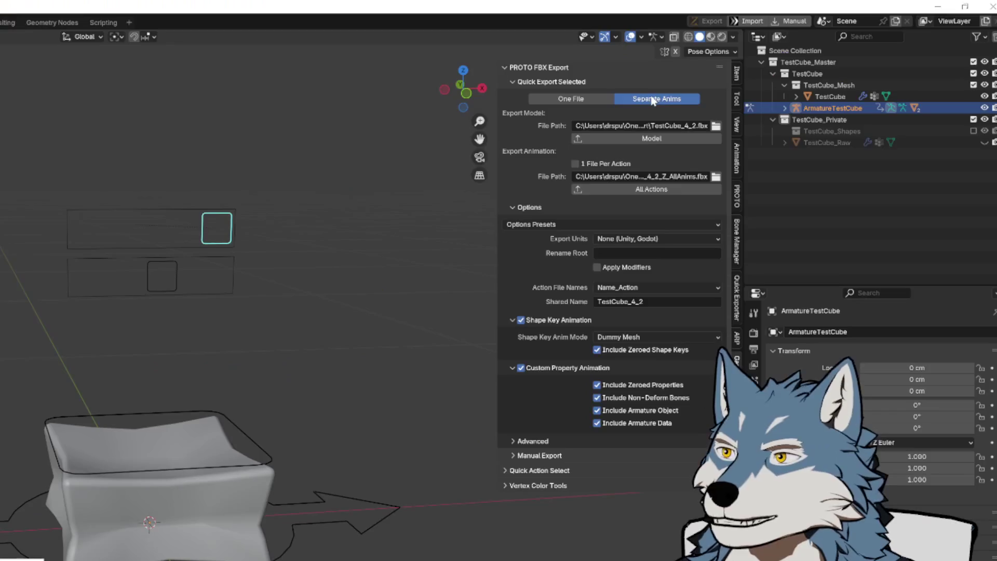
click(603, 99)
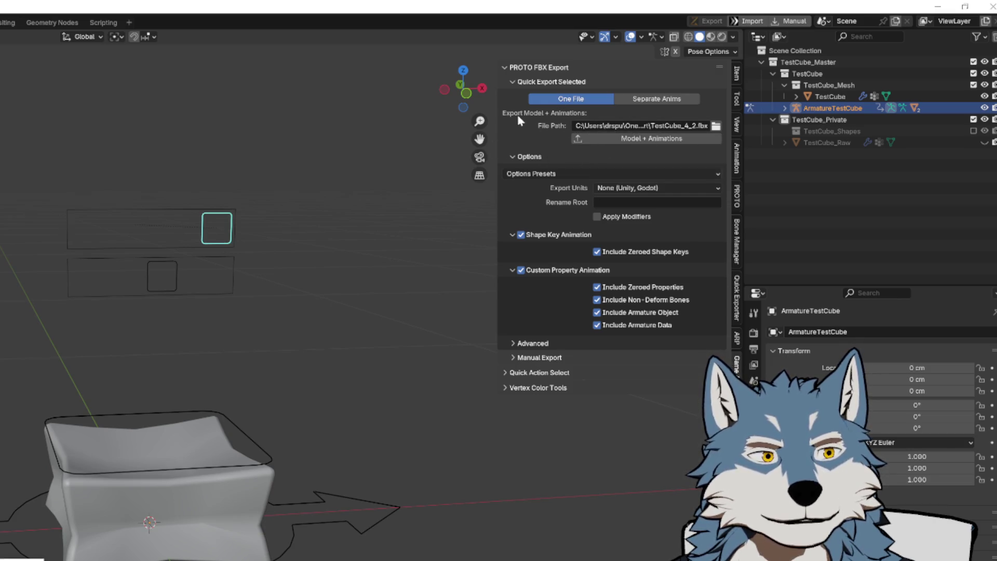
click(630, 98)
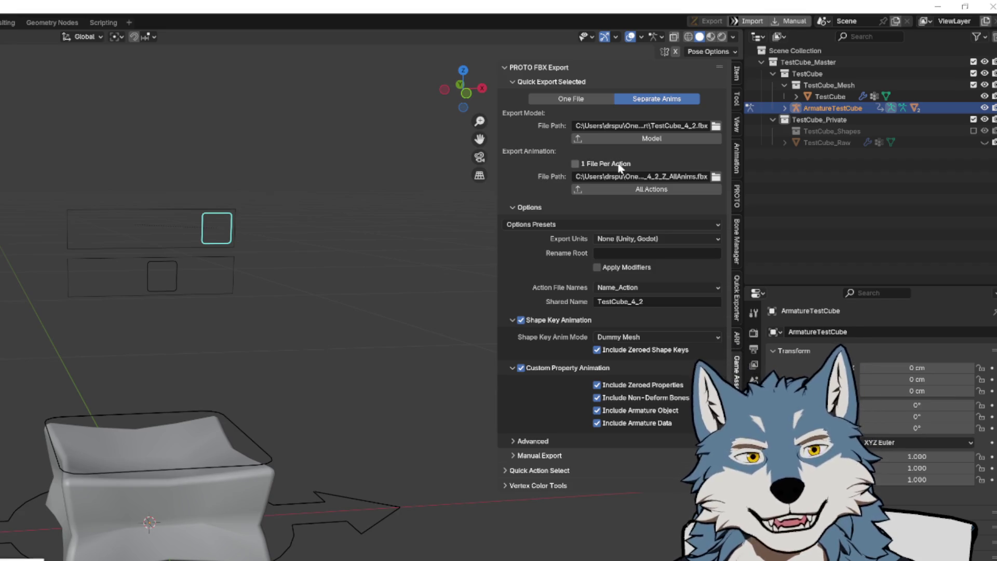
- Turn on 1 File Per Action so each action exports to its own file
click(638, 165)
click(638, 165)
click(638, 165)
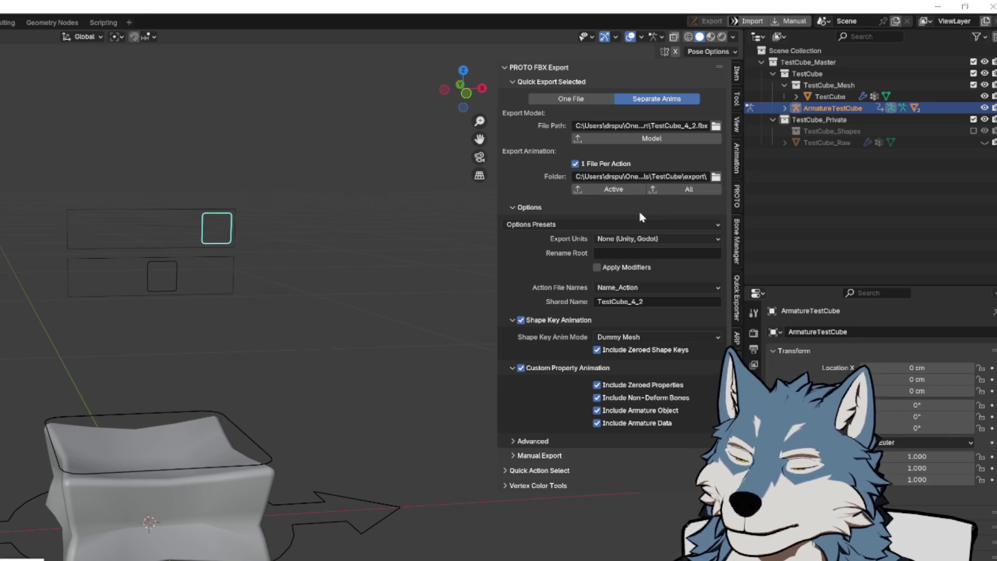
click(575, 165)
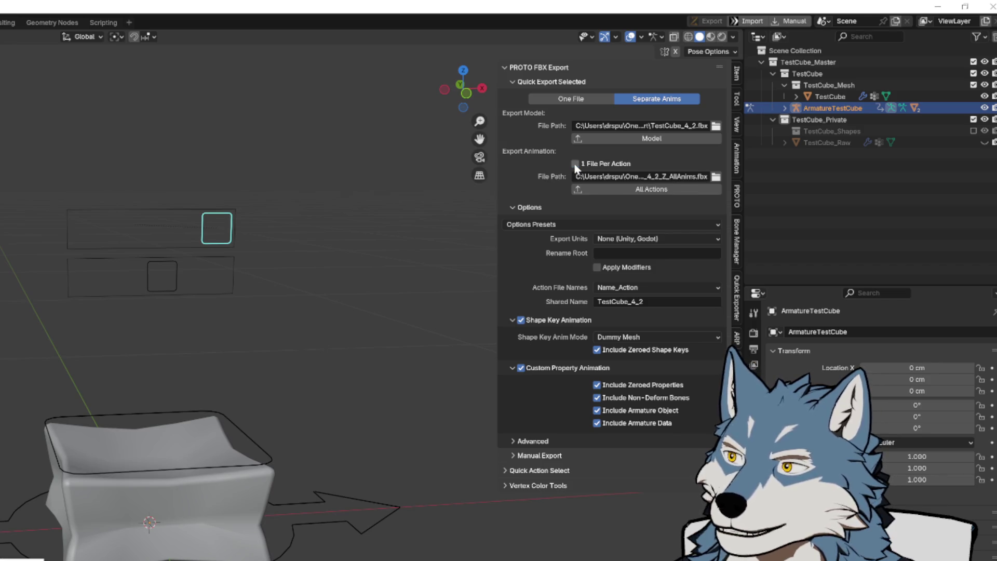
click(575, 165)
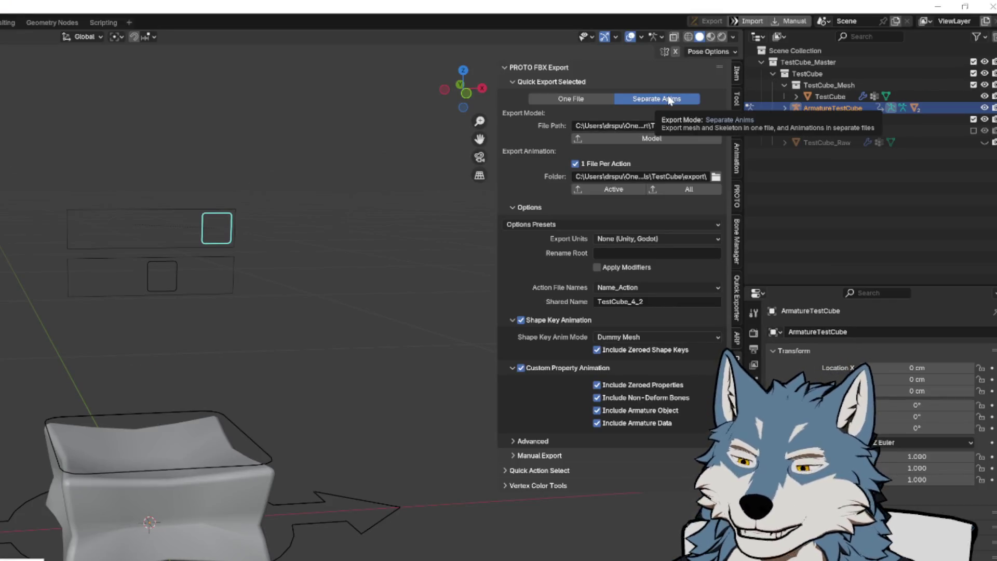
- Select all bones, return to Object Mode, and box-select the cube mesh with its armature
key(a)
key(shift+Tab)
key(ctrl+Tab)
drag(1, 154, 291, 559)
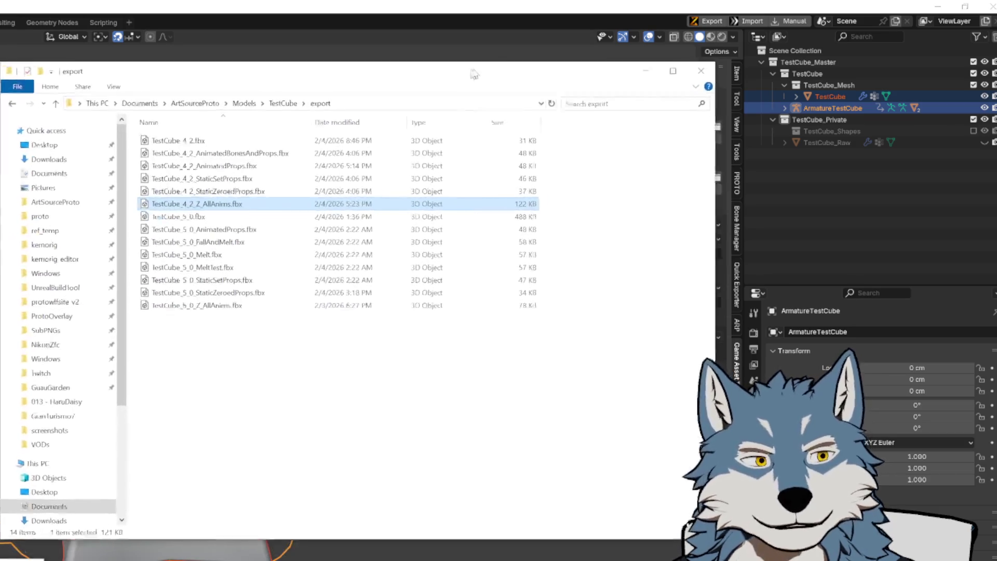
- Check TestCube_4_2.fbx (30.4 KB) in the export folder, then return to Blender
click(214, 138)
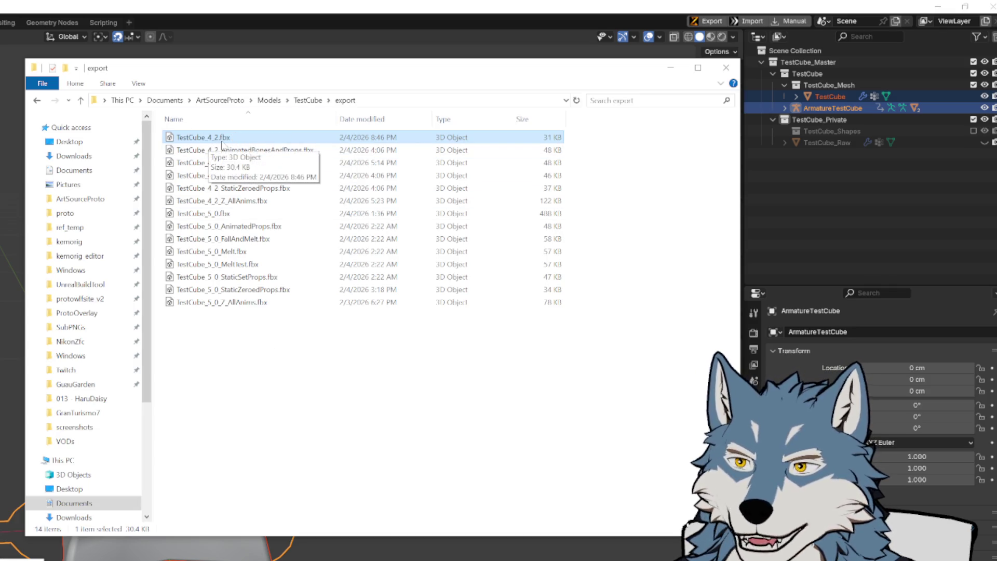
click(457, 32)
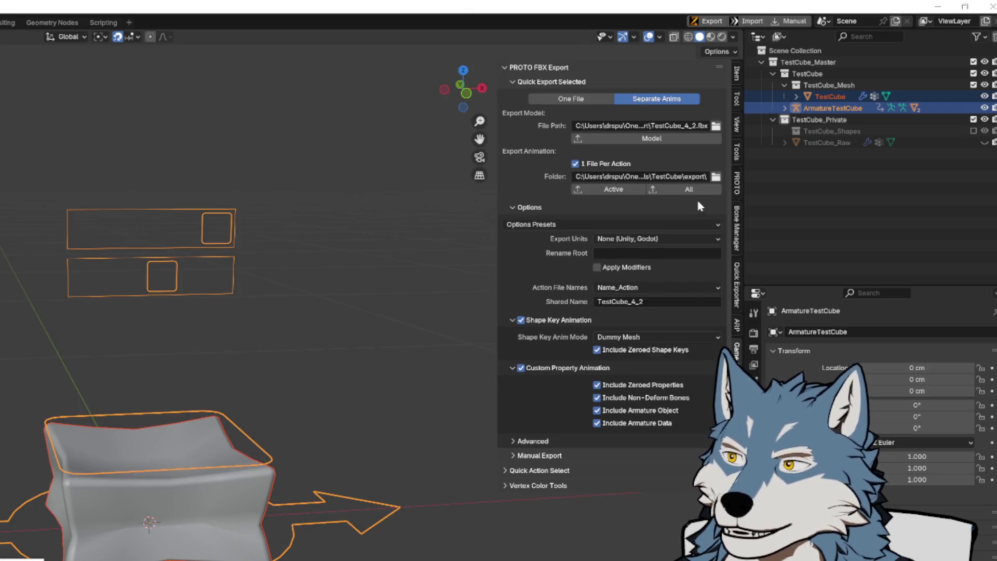
- Select only ArmatureTestCube and export all its actions with the All button
click(676, 195)
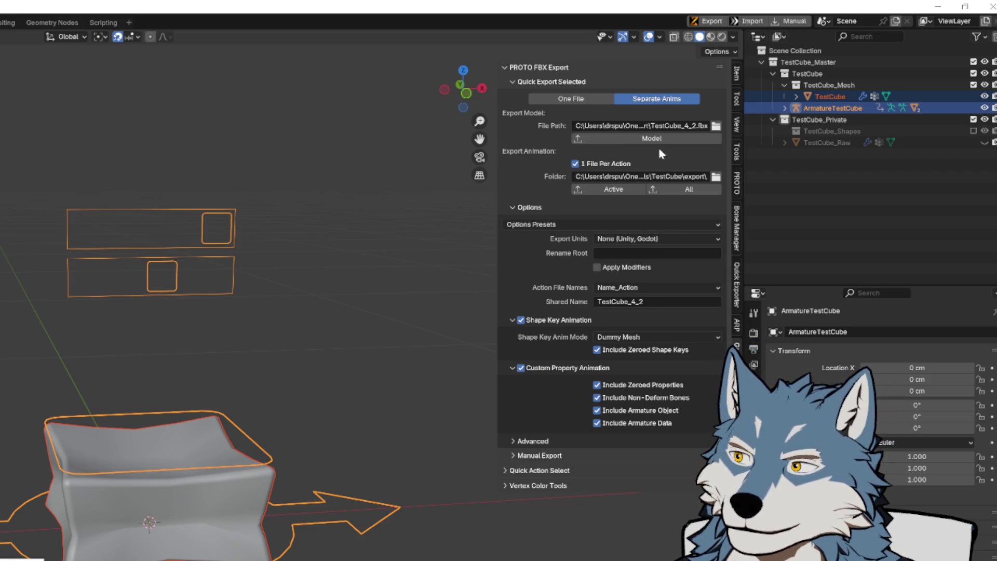
click(691, 190)
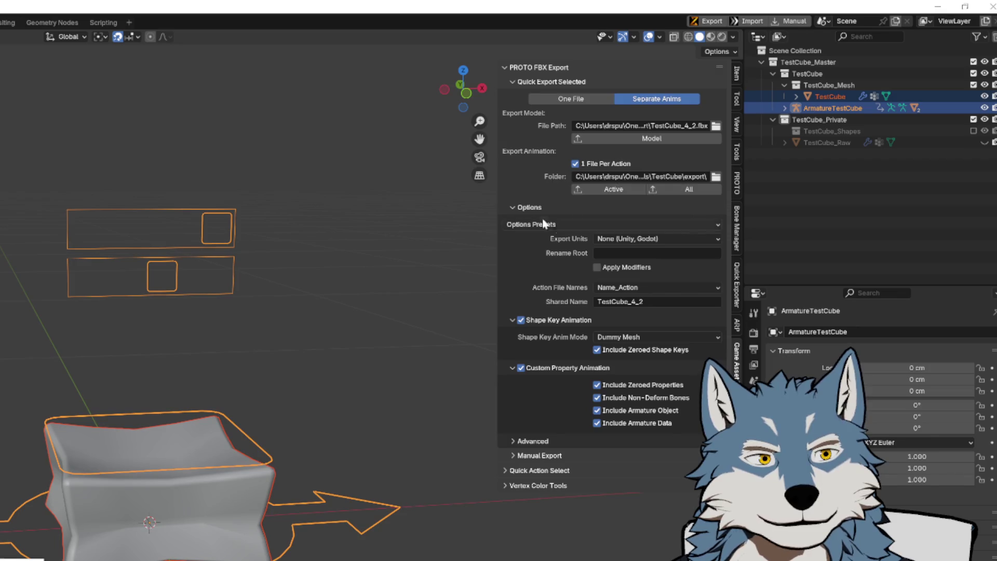
click(408, 303)
click(227, 245)
click(691, 189)
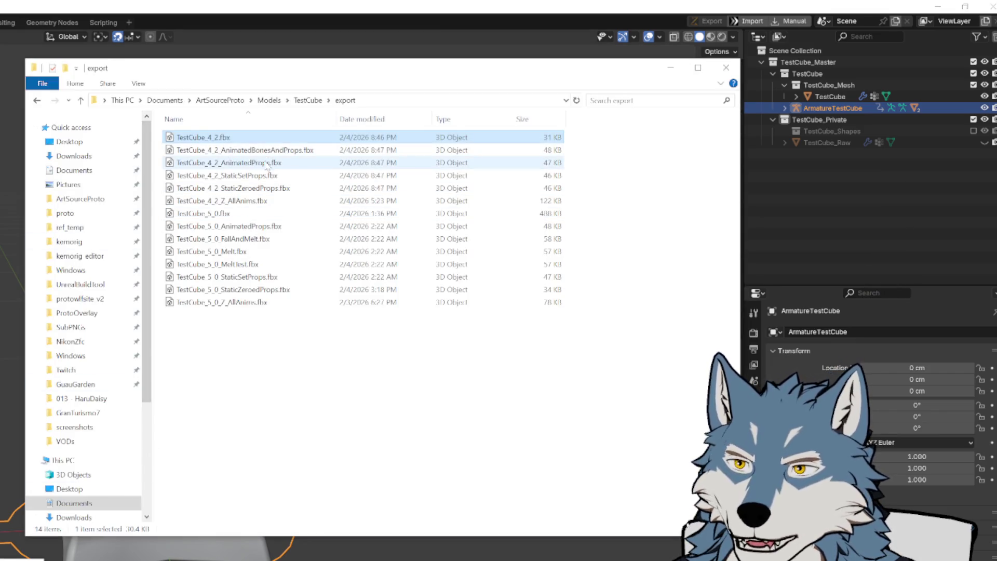
- Select the four files from AnimatedBonesAndProps to StaticZeroedProps, then switch back to Blender
click(255, 150)
click(264, 190)
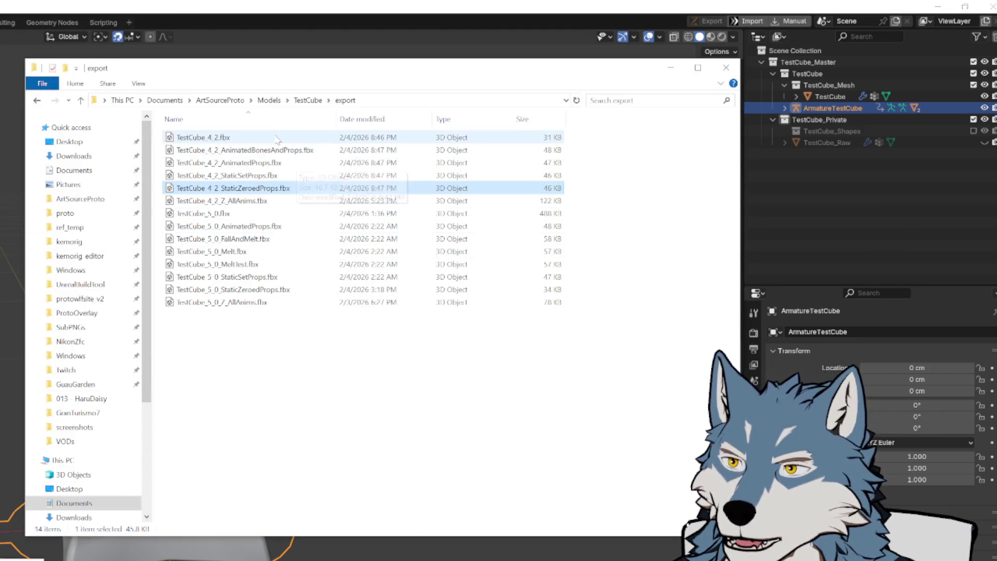
click(269, 150)
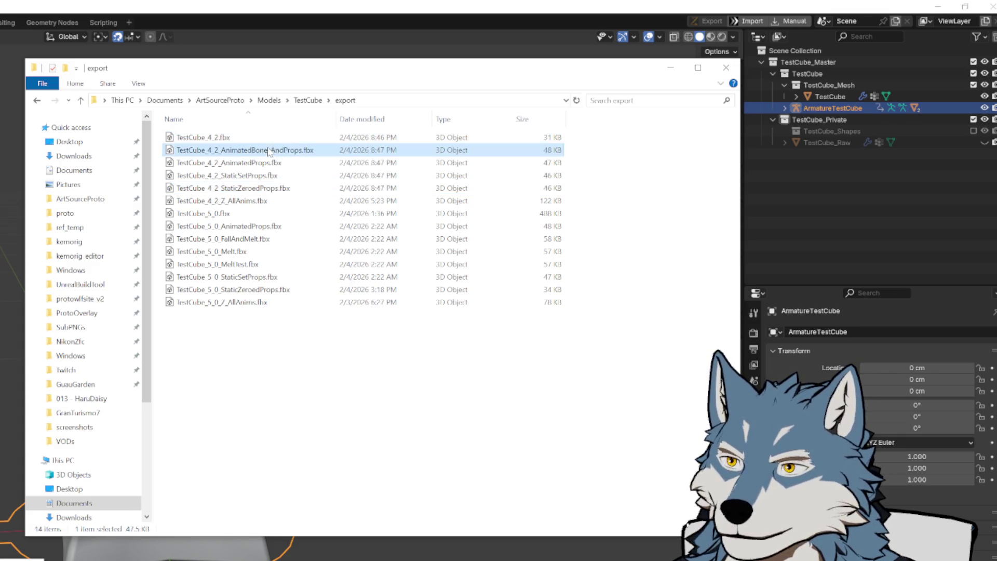
shift+click(266, 190)
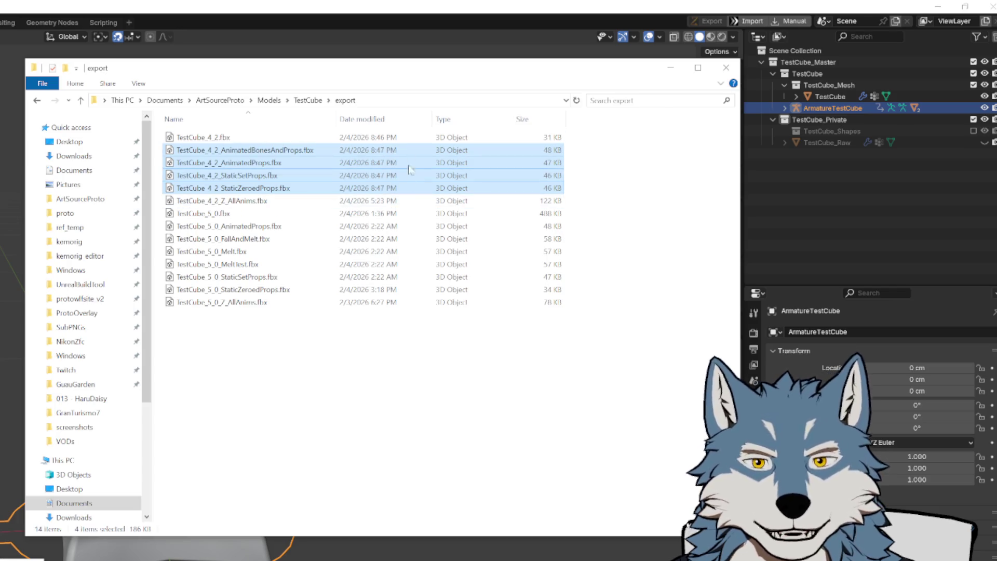
key(alt+Tab)
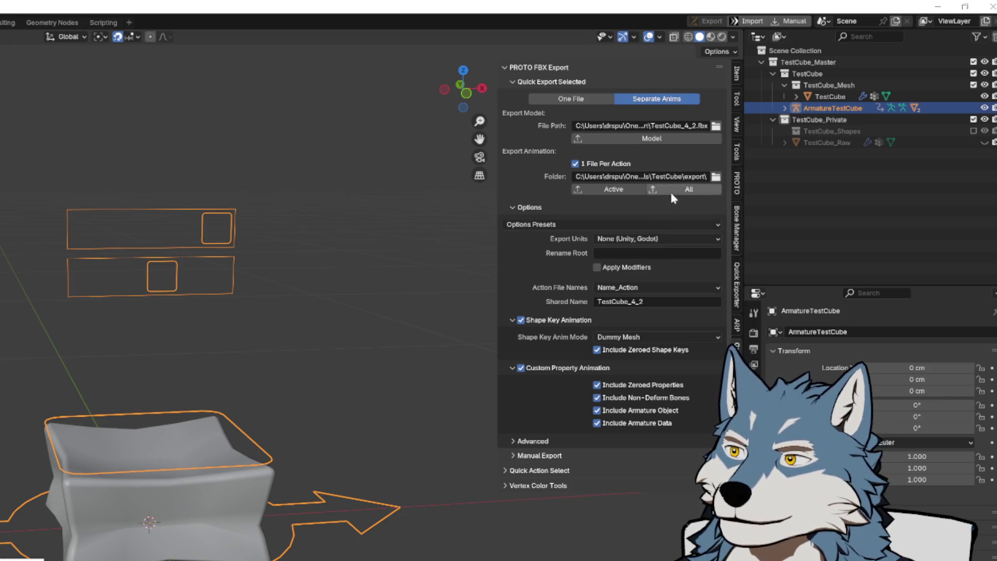
- Uncheck 1 File Per Action so all actions target TestCube_4_2_Z_AllAnims.fbx
click(590, 165)
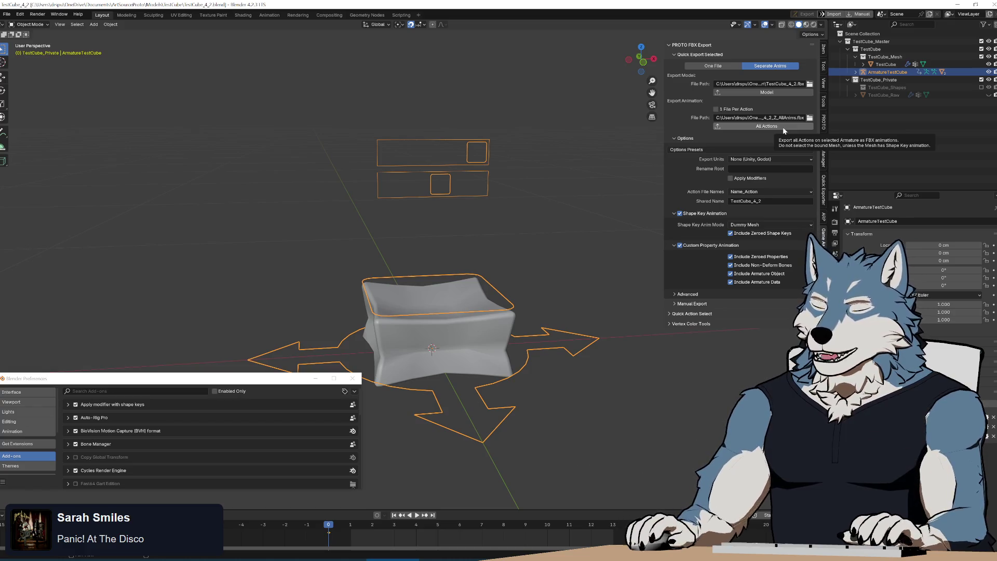
- Turn 1 File Per Action back on and collapse the Shape Key Animation subpanel
click(717, 109)
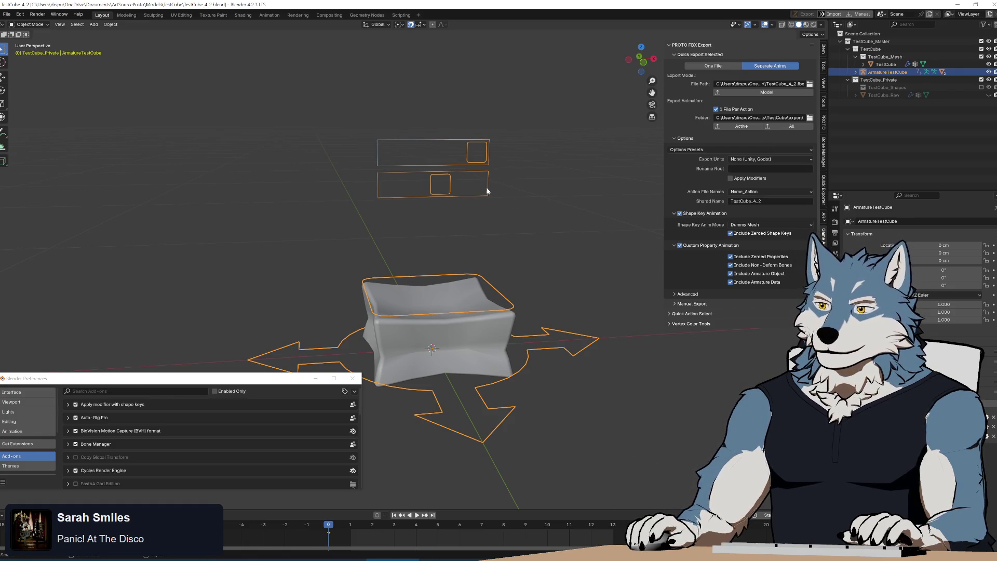
click(717, 110)
click(734, 112)
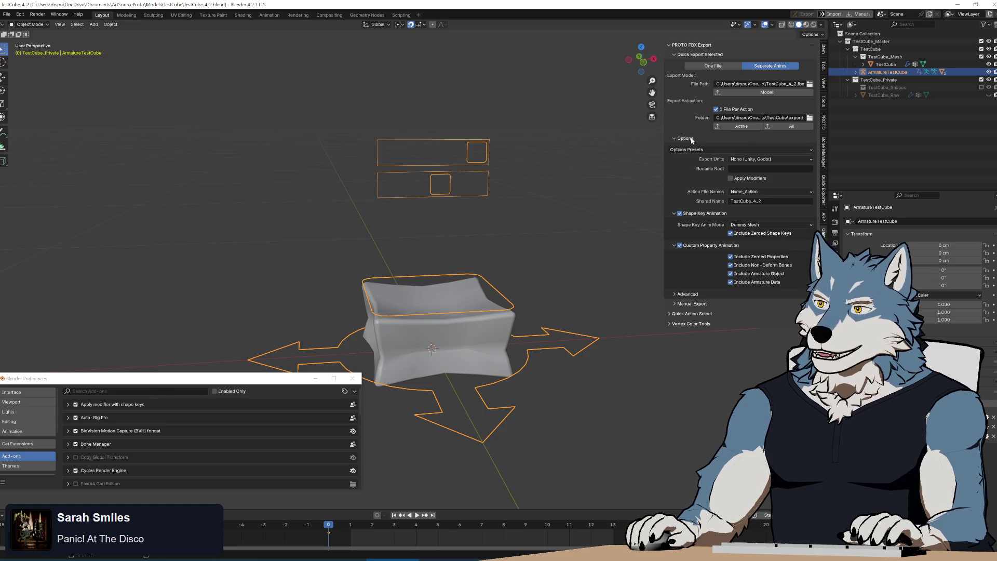
click(701, 214)
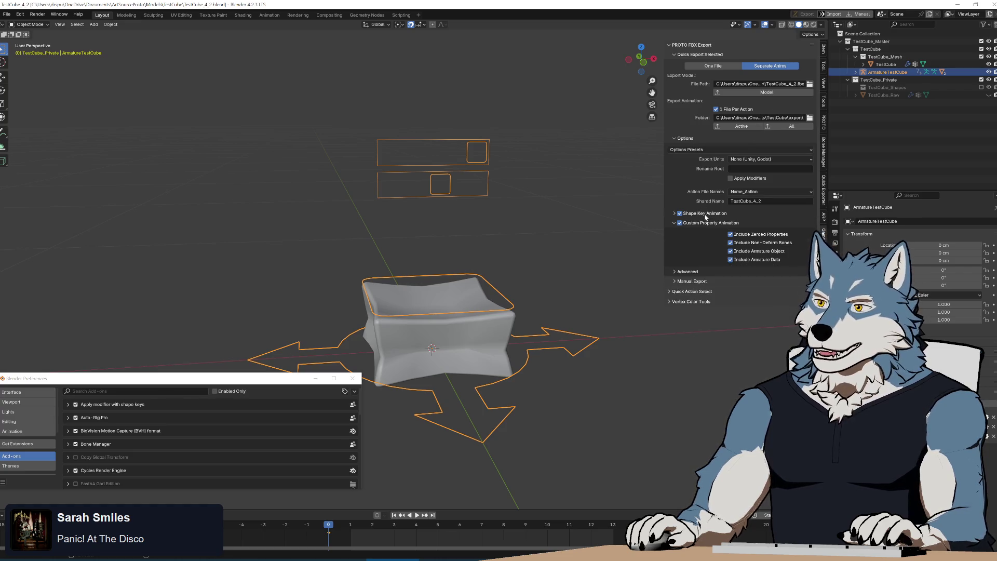
- Collapse Custom Property Animation and Advanced, leaving the export mode on Separate Anims
click(703, 223)
click(725, 66)
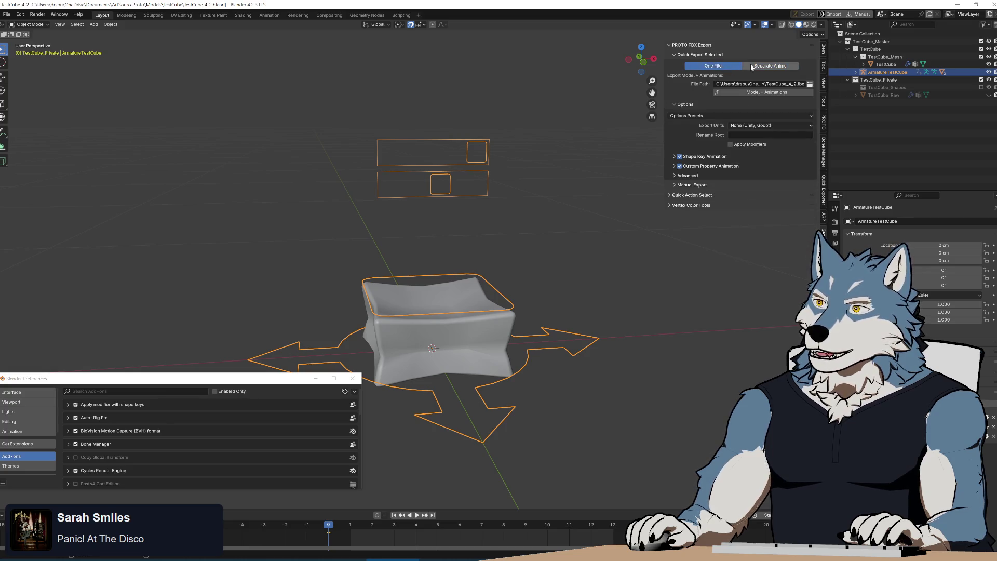
drag(694, 178, 697, 157)
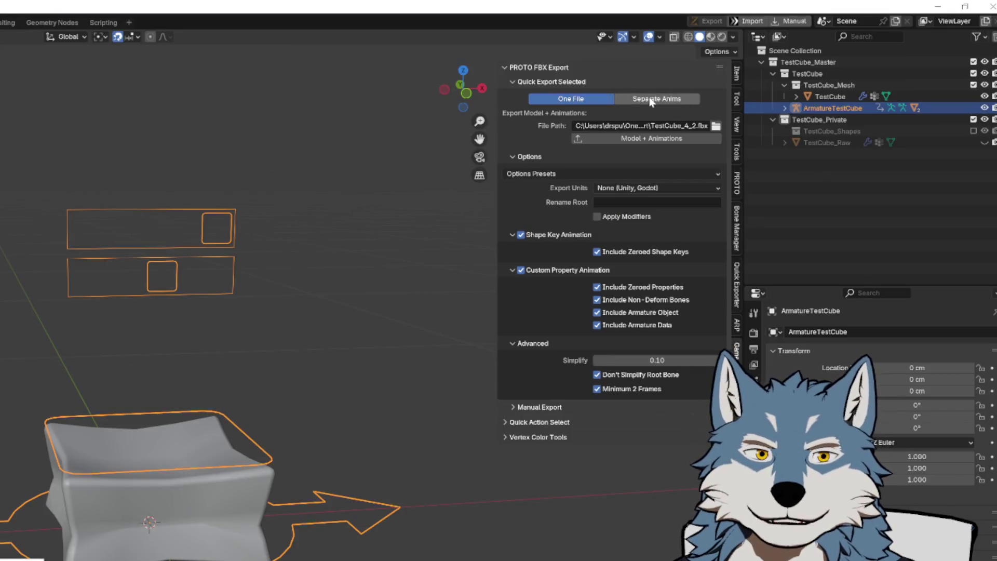
click(765, 67)
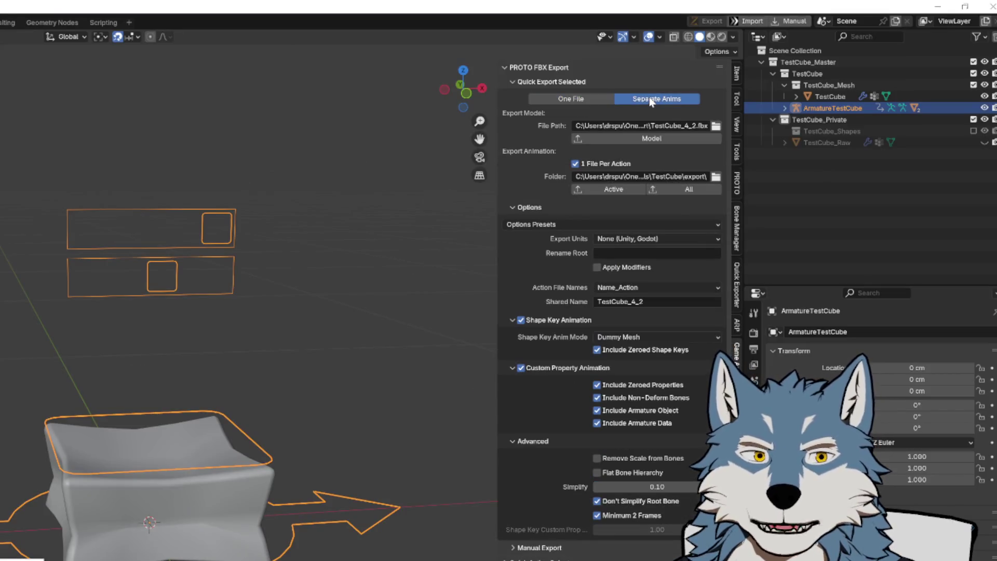
click(572, 99)
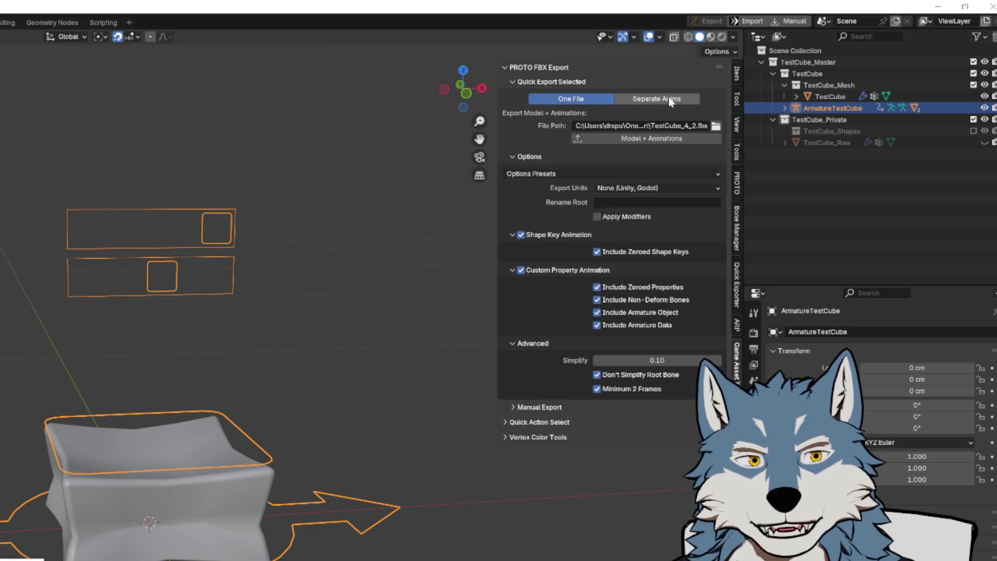
click(670, 99)
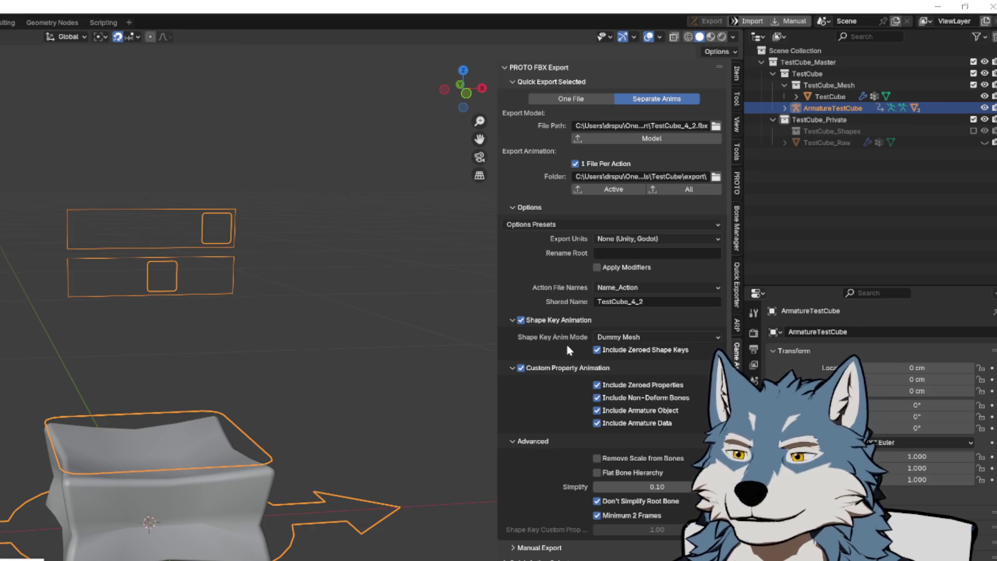
drag(560, 370, 558, 394)
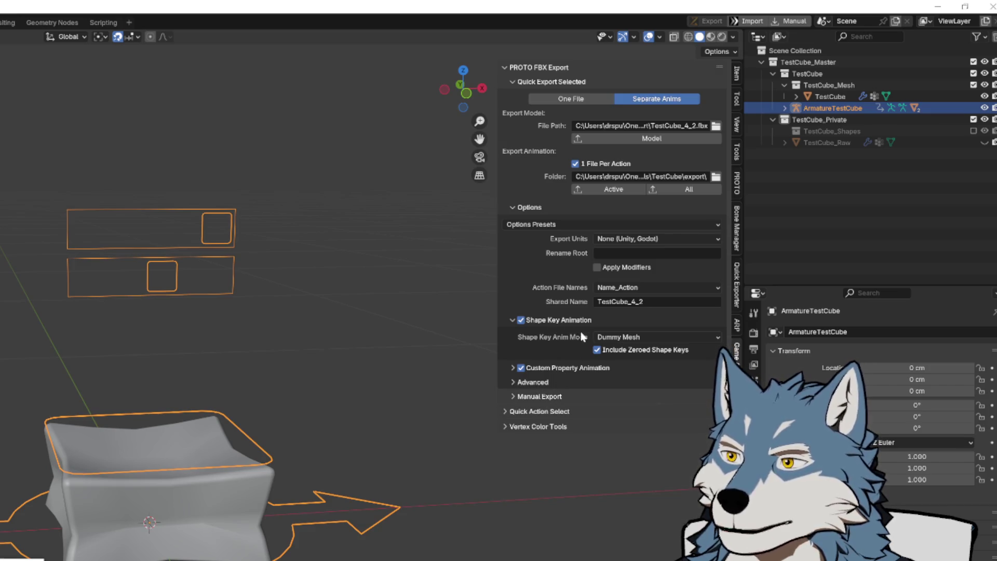
- Compare the Shape Key Anim Mode options and pick Custom Properties instead of Dummy Mesh
click(648, 342)
click(650, 351)
click(649, 338)
click(645, 360)
click(648, 338)
click(639, 349)
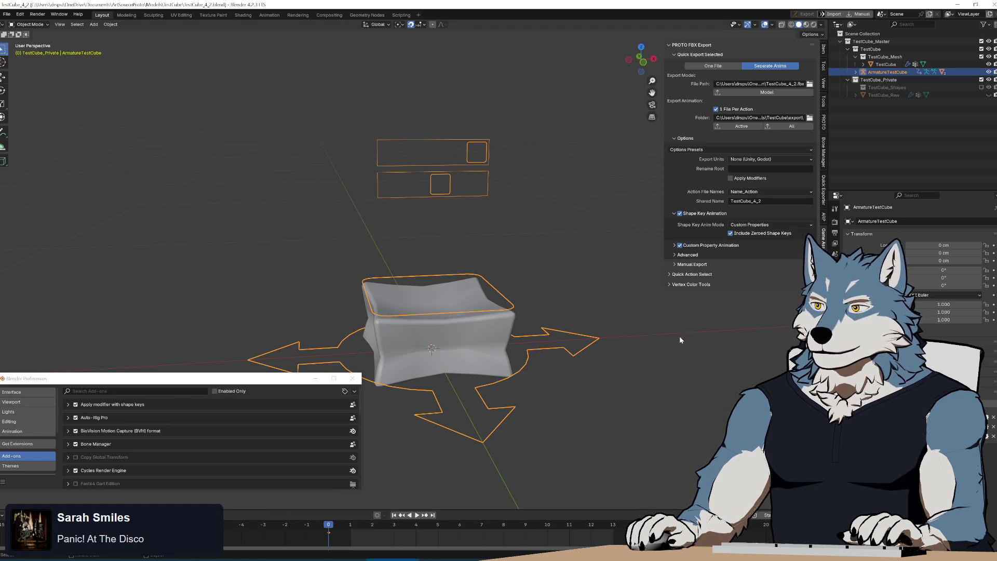
click(476, 165)
click(476, 164)
key(g)
key(Escape)
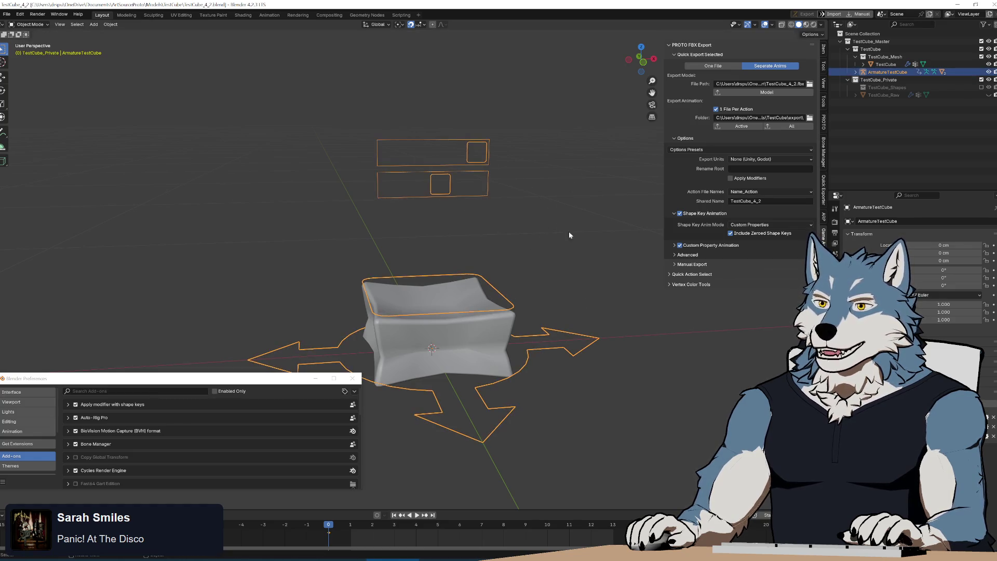
click(521, 242)
click(471, 194)
key(g)
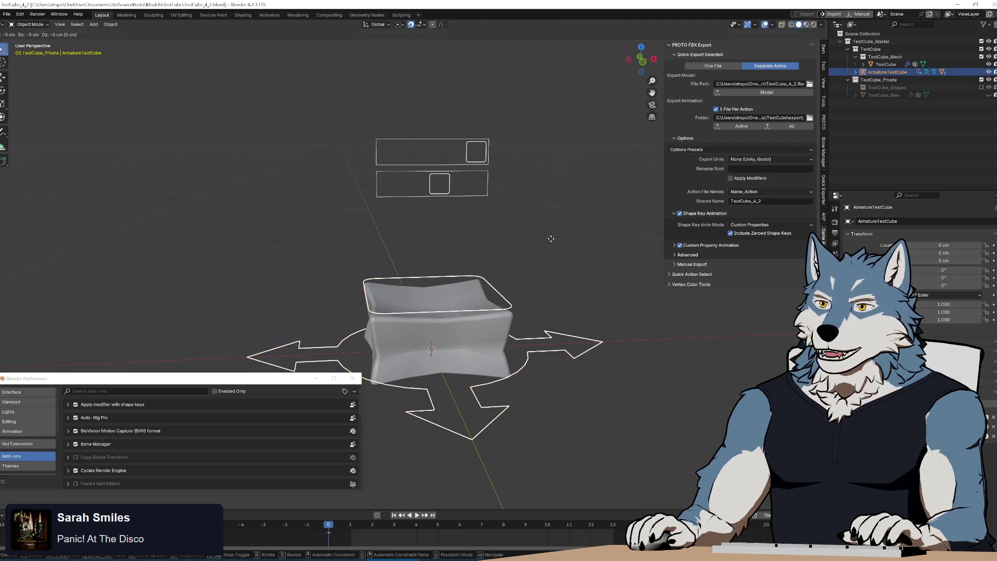
key(Escape)
click(213, 163)
key(ctrl+z)
key(g)
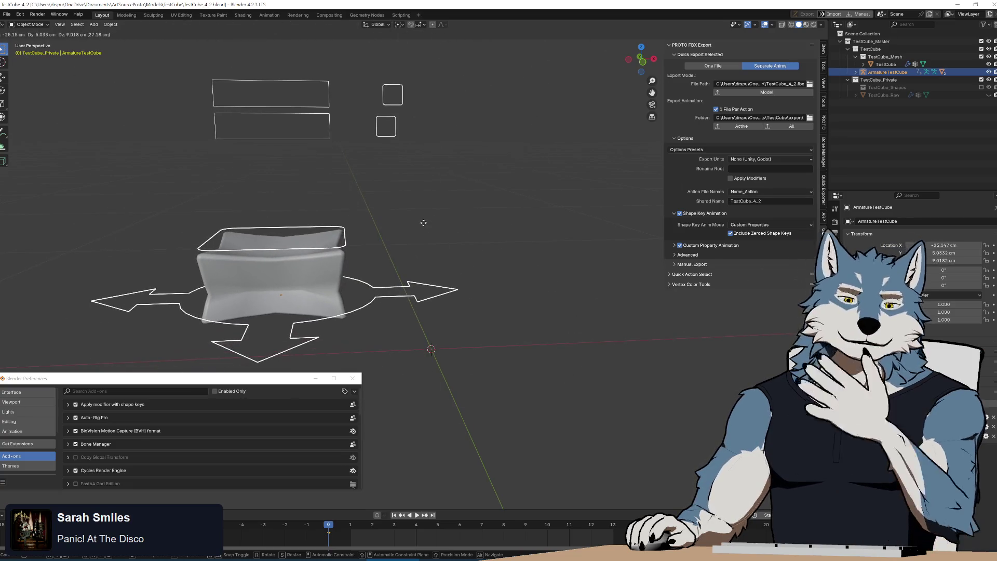
key(Escape)
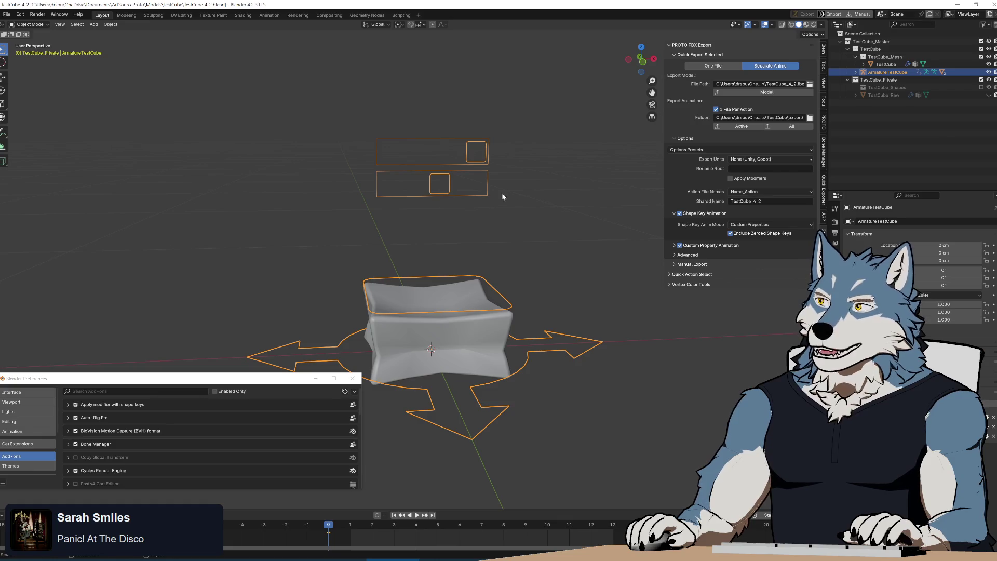
- Hide the TestCube mesh and inspect the armature's bones in Edit Mode
click(990, 64)
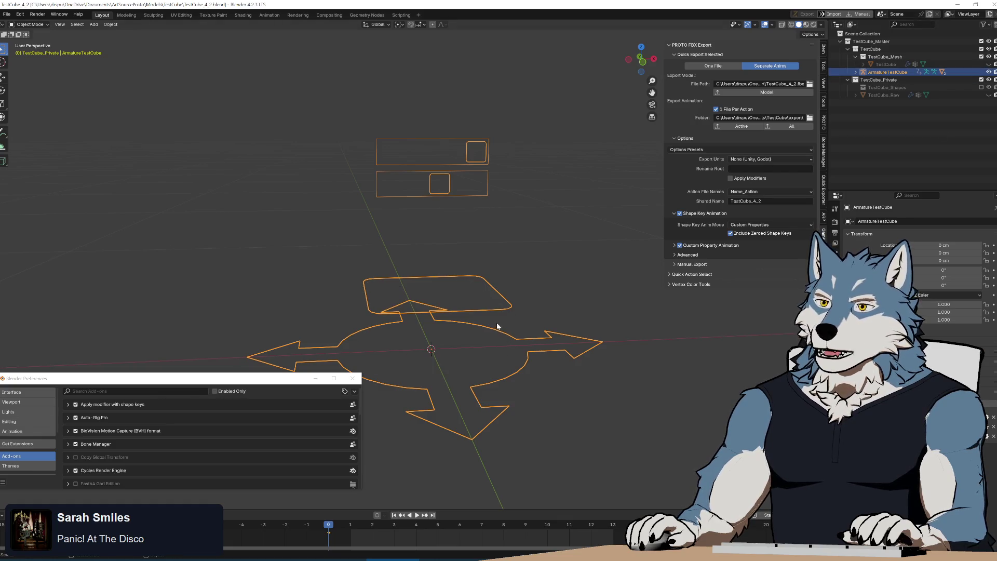
key(Tab)
mouse_move(465, 303)
middle_down()
mouse_move(543, 329)
mouse_move(489, 320)
mouse_move(540, 313)
mouse_move(450, 321)
mouse_move(534, 325)
mouse_move(557, 299)
mouse_move(528, 294)
middle_up()
key(Tab)
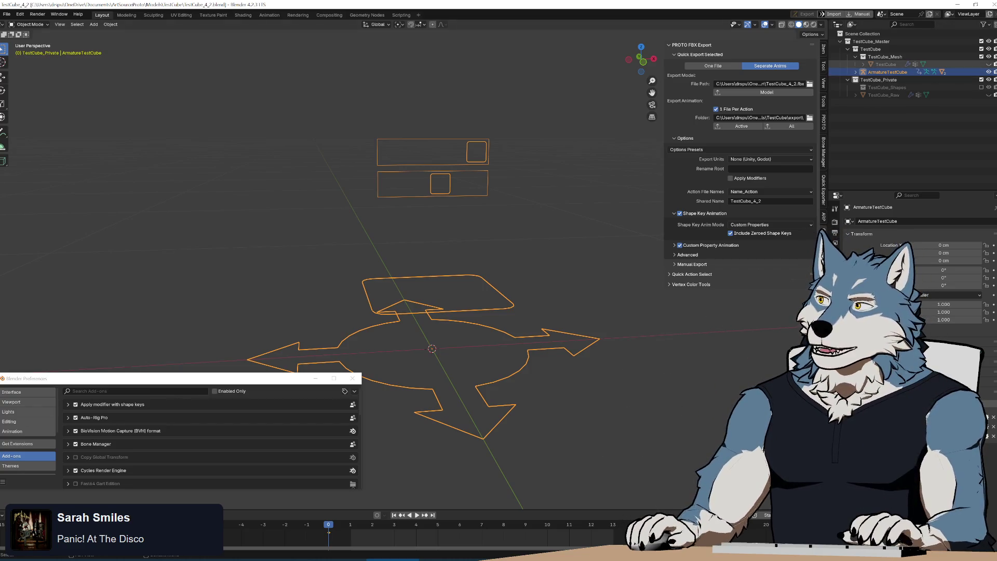
click(989, 64)
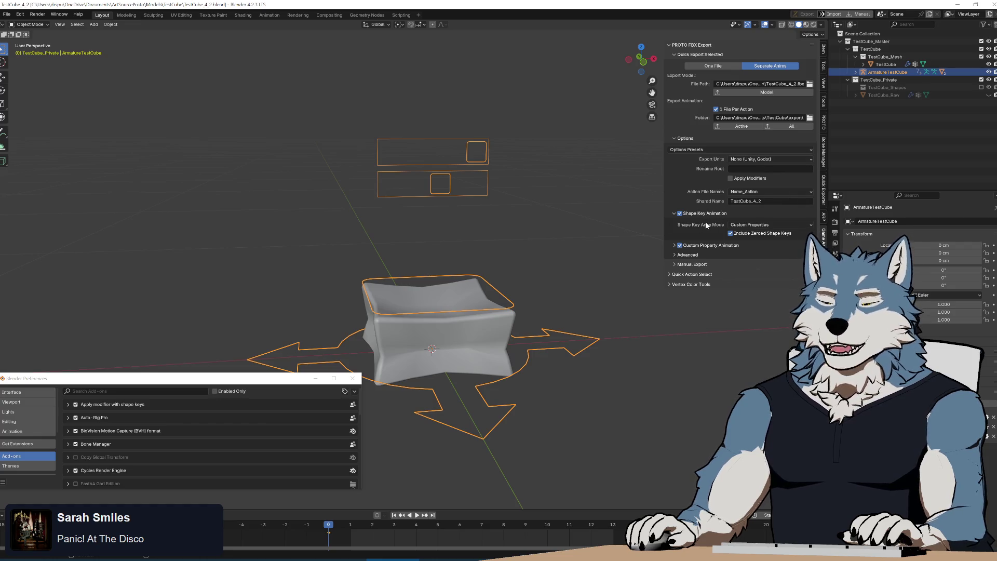
click(989, 64)
mouse_move(481, 309)
middle_down()
mouse_move(487, 313)
mouse_move(473, 317)
middle_up()
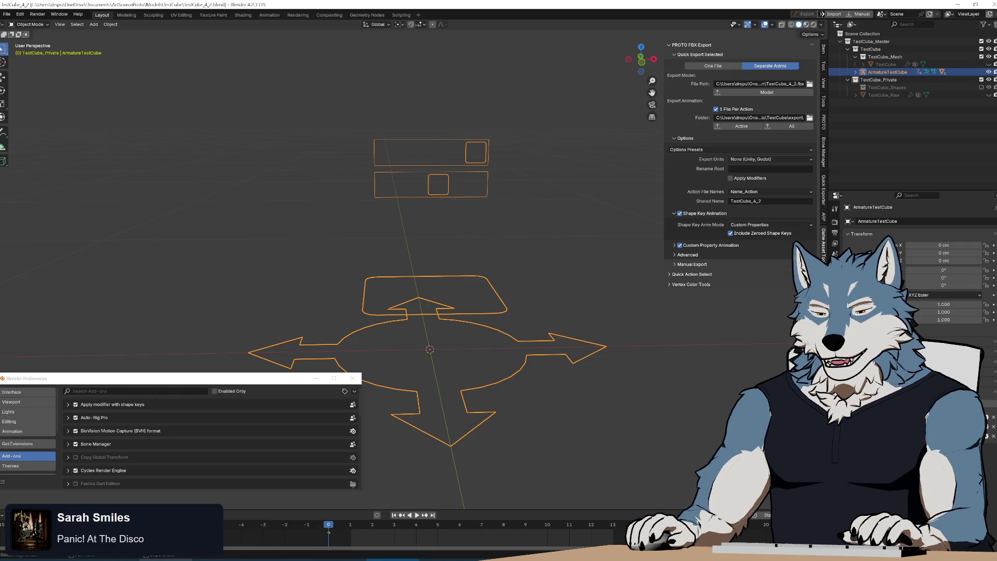
- Open kemorig.uproject from the kemorig project folder
key(alt+Tab)
double_click(167, 428)
key(alt+Tab)
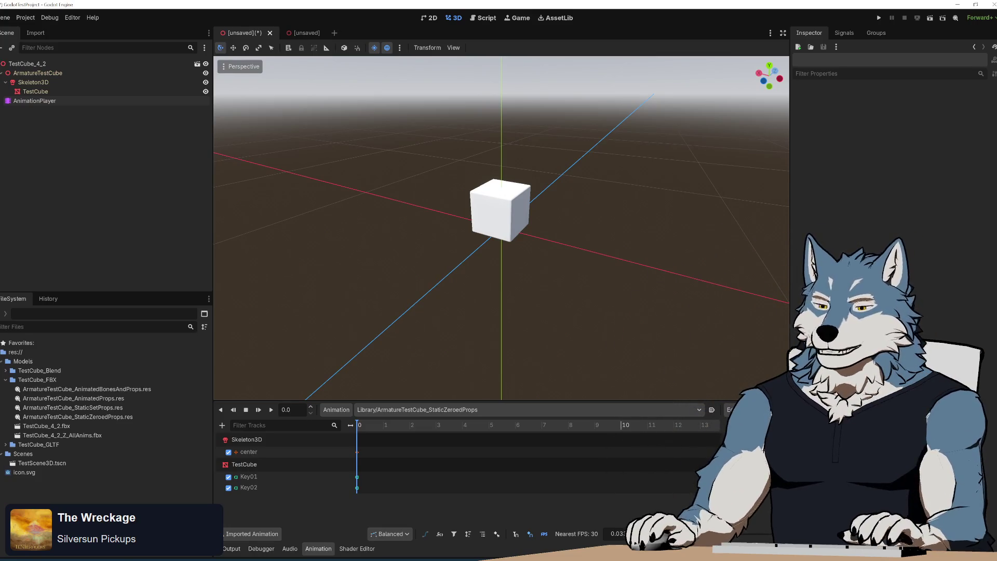
- Orbit the Godot viewport to view the TestCube_4_2 cube from below
mouse_move(590, 281)
middle_down()
mouse_move(545, 263)
mouse_move(543, 185)
mouse_move(540, 269)
mouse_move(537, 254)
middle_up()
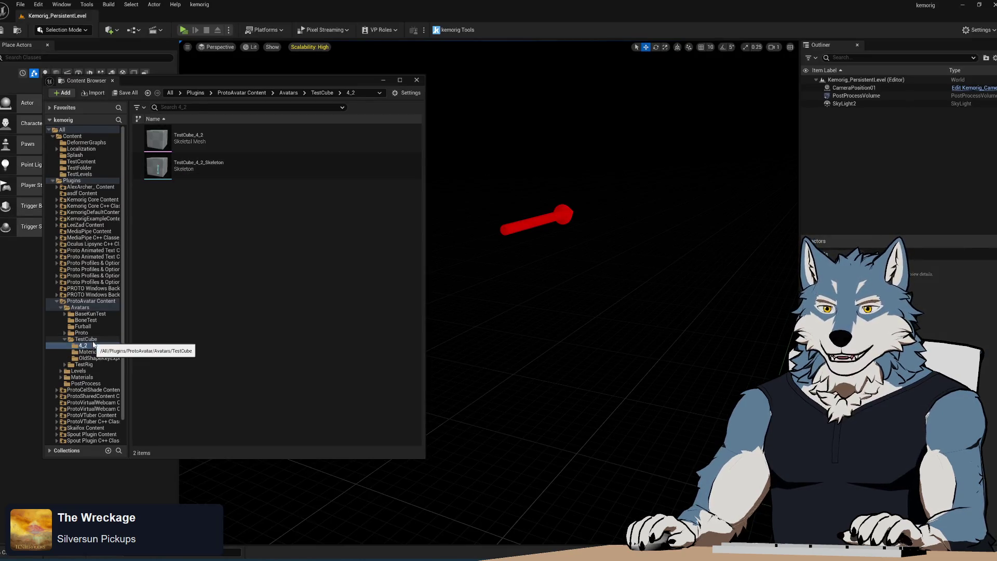
- Open the TestCube_5_0_Melt animation, show All Hierarchy bones, and focus on the root bone
click(87, 339)
double_click(187, 248)
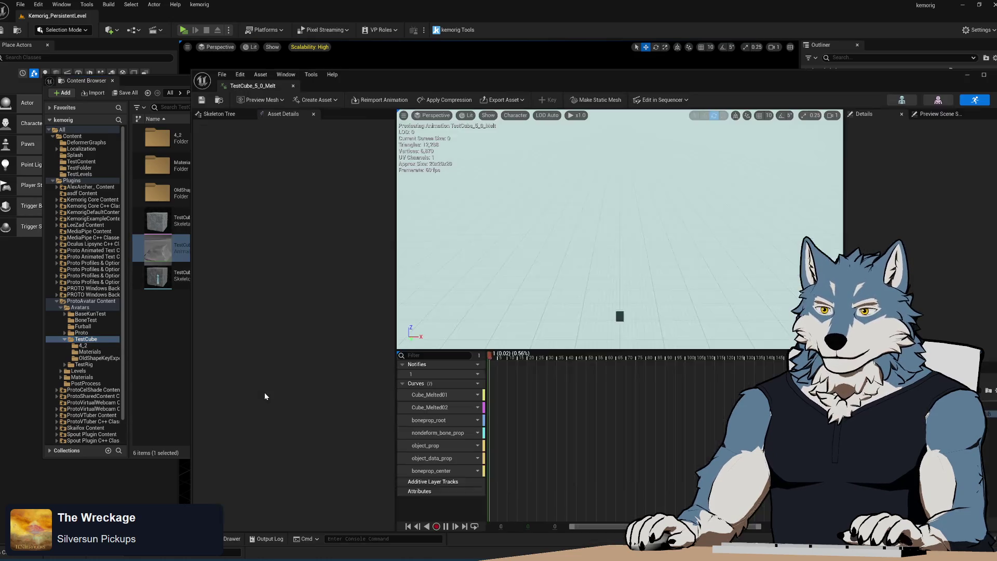
click(522, 115)
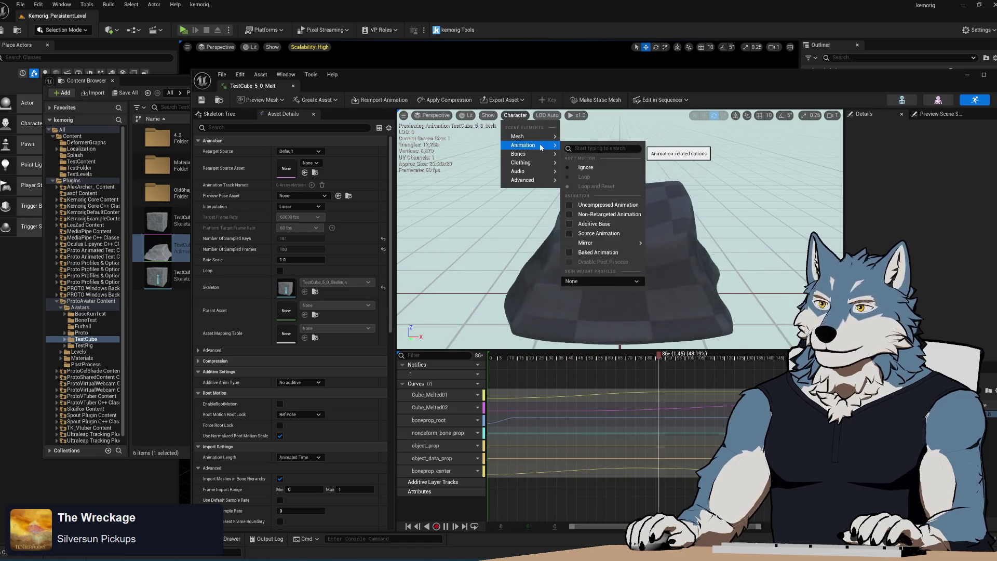
mouse_move(538, 156)
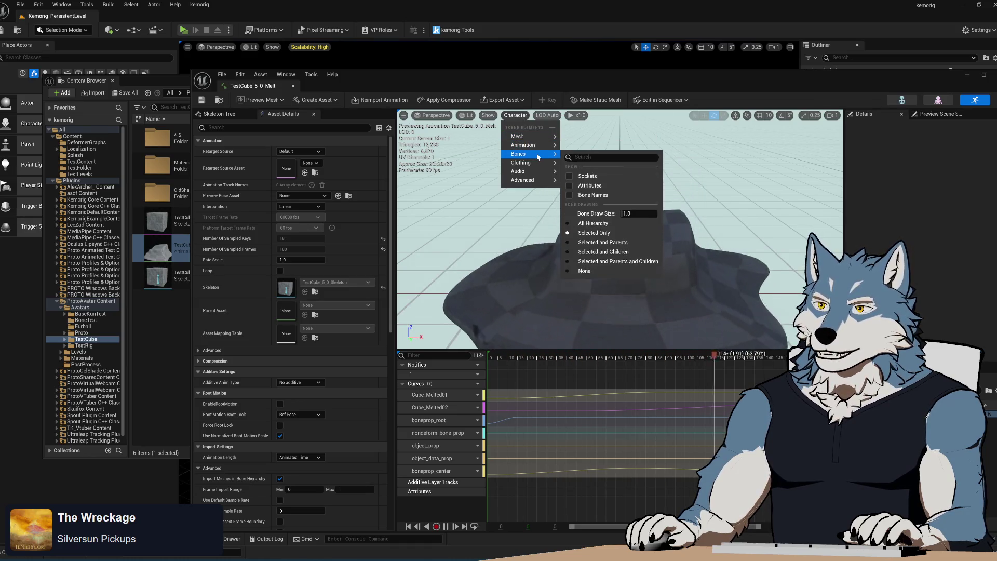
click(571, 225)
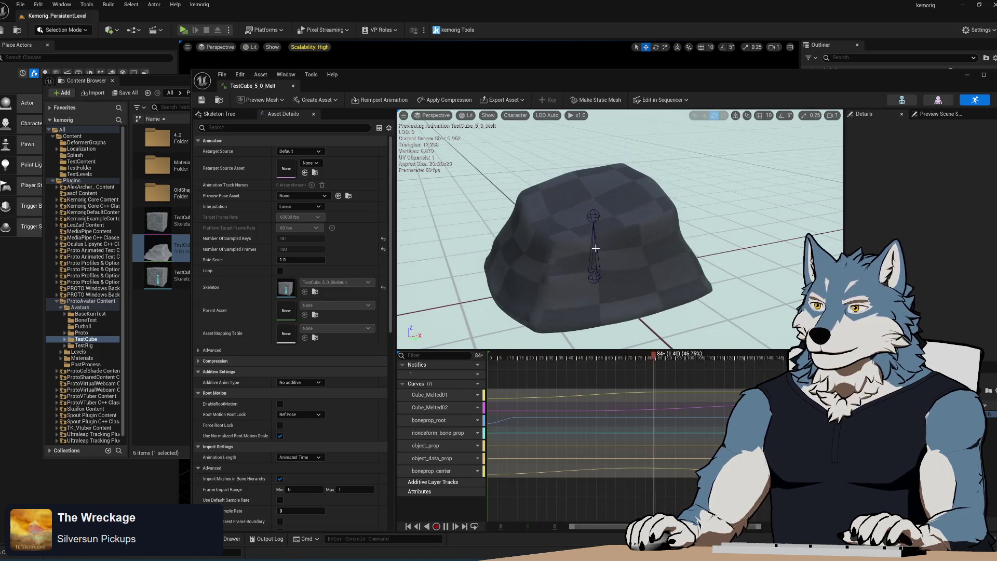
click(613, 207)
key(f)
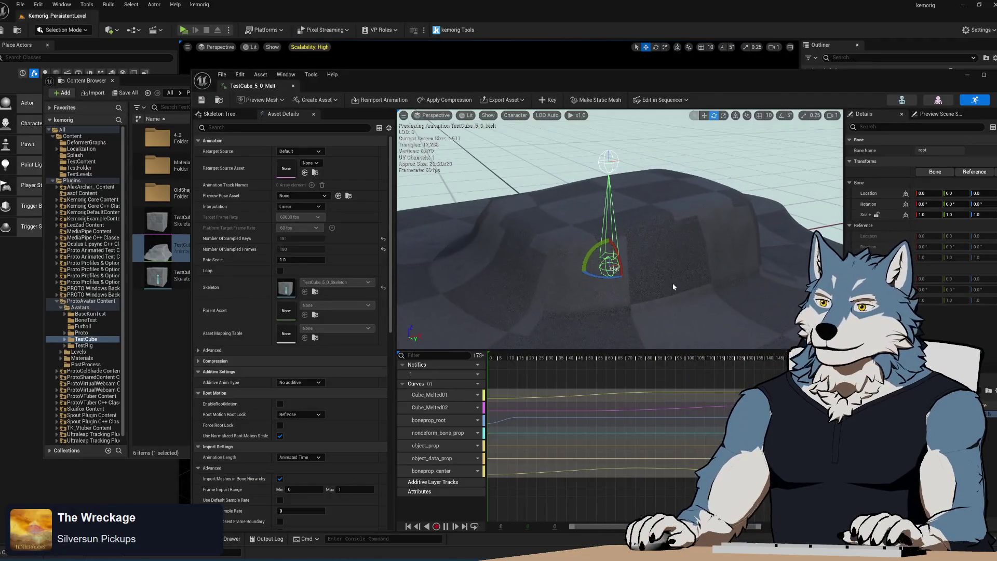
- Move the center bone up and right at frame 9, then return the playhead to frame 0
key(r)
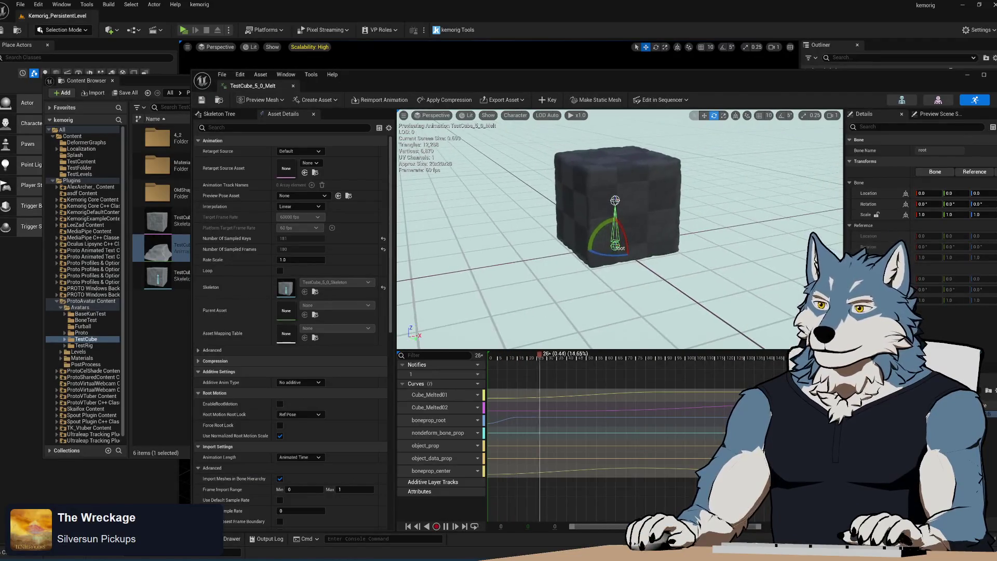
click(507, 356)
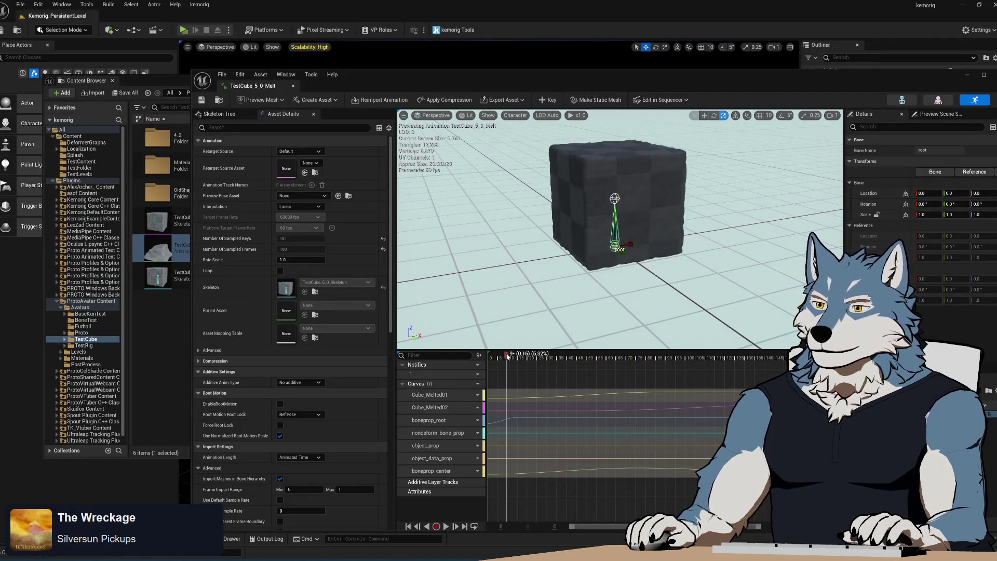
key(w)
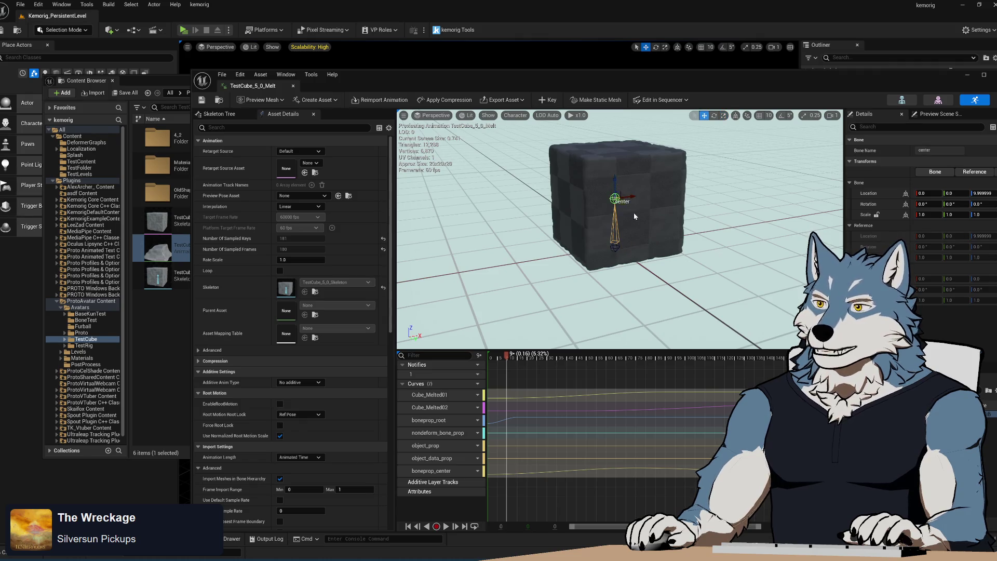
mouse_move(616, 198)
mouse_down()
mouse_move(653, 162)
mouse_move(701, 152)
mouse_move(582, 169)
mouse_up()
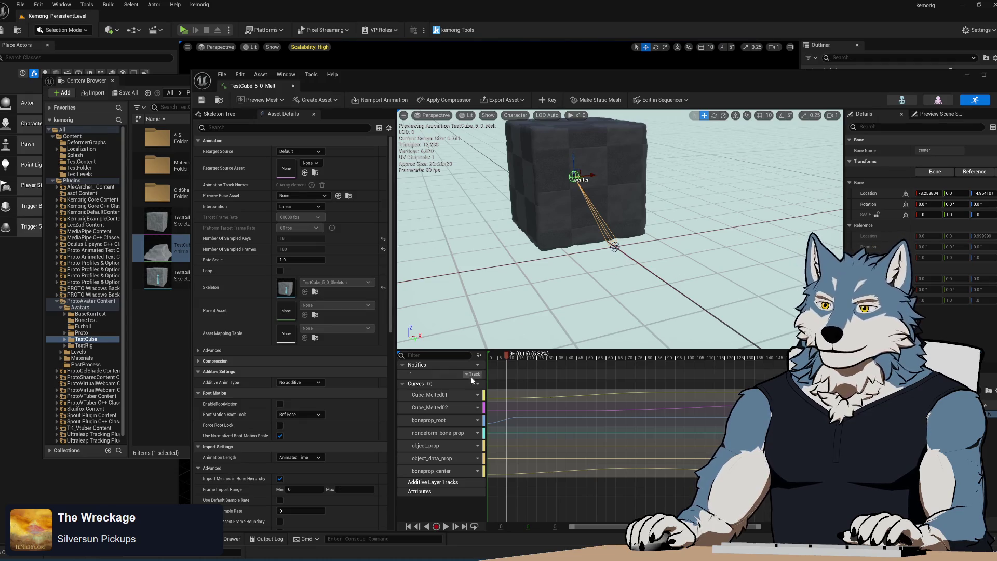
drag(508, 356, 489, 356)
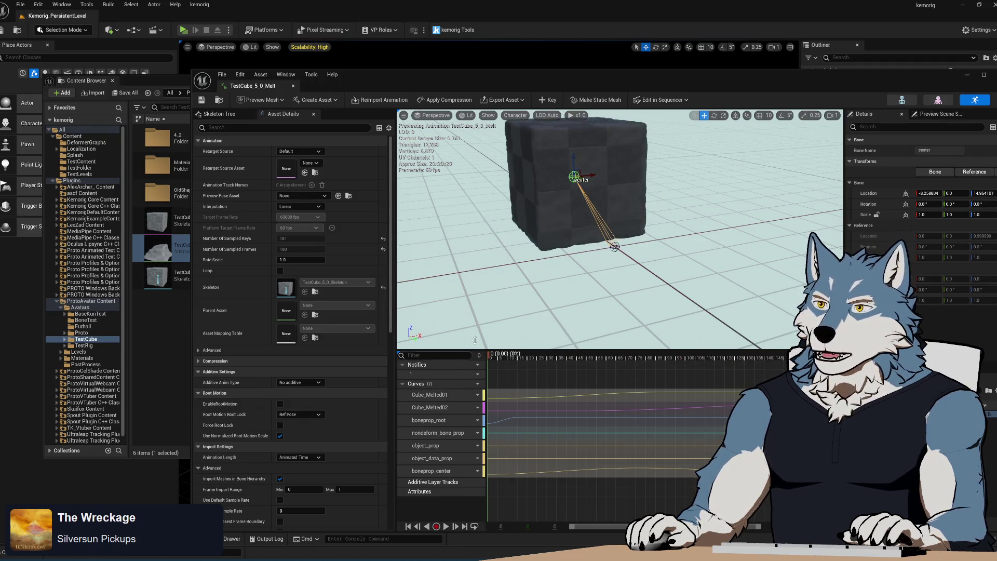
- Maximize the TestCube_5_0_Melt animation editor and play the melt preview
right_drag(650, 259, 669, 206)
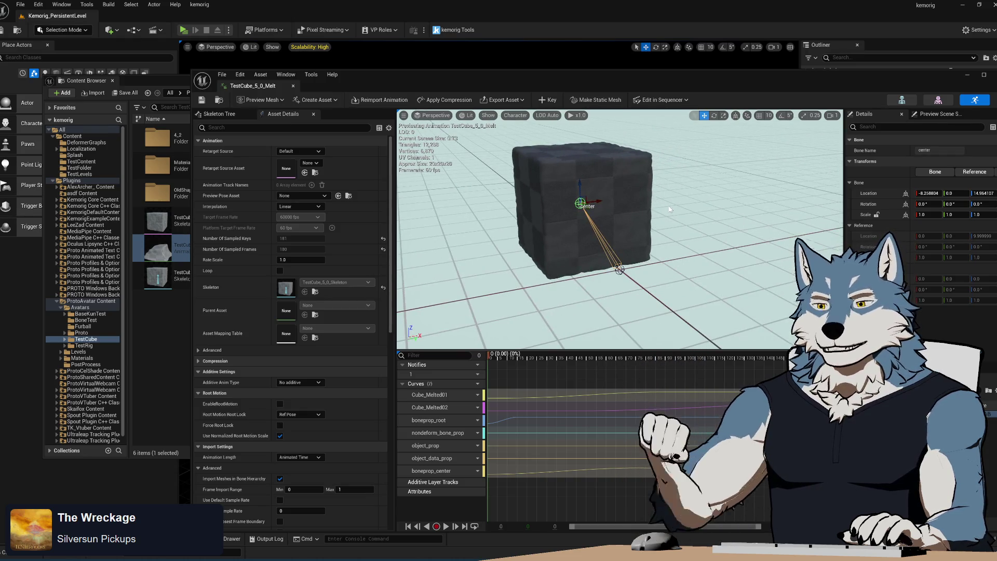
double_click(515, 76)
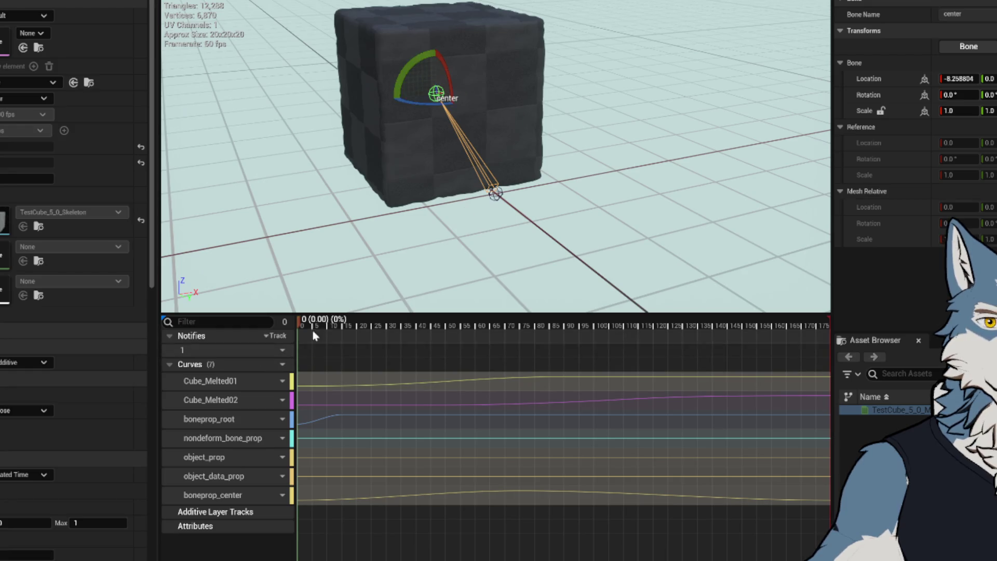
key(space)
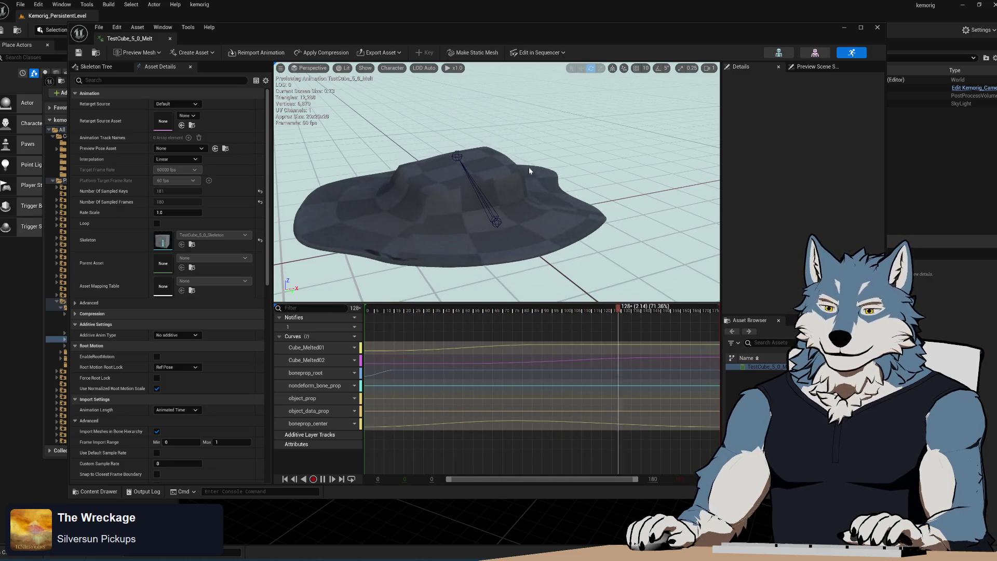
- Shift the animation editor window slightly while the melt animation plays
mouse_move(254, 28)
mouse_down()
mouse_move(276, 27)
mouse_move(244, 37)
mouse_up()
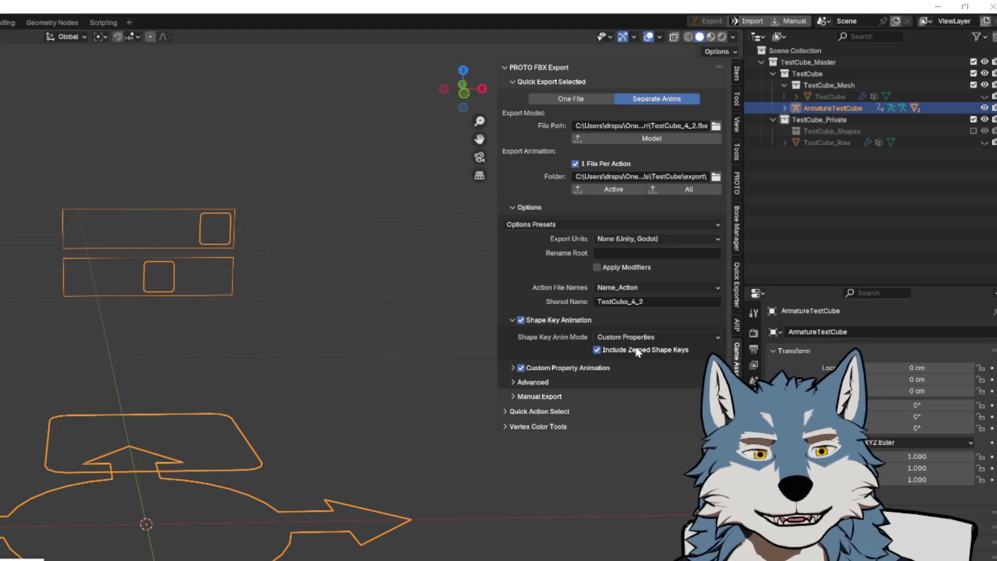
- Set Shape Key Anim Mode to Dummy Mesh in the PROTO FBX Export panel
click(699, 337)
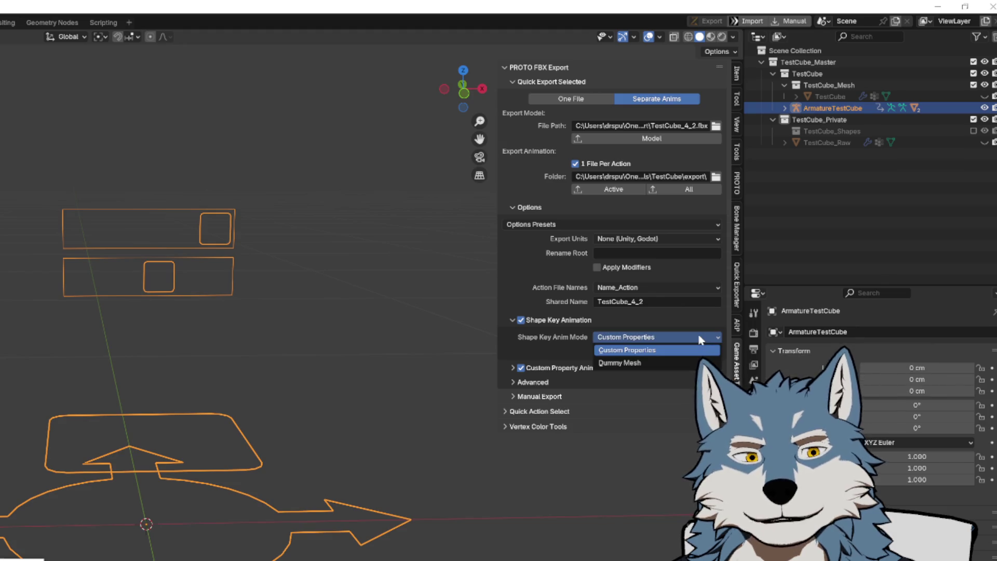
click(640, 366)
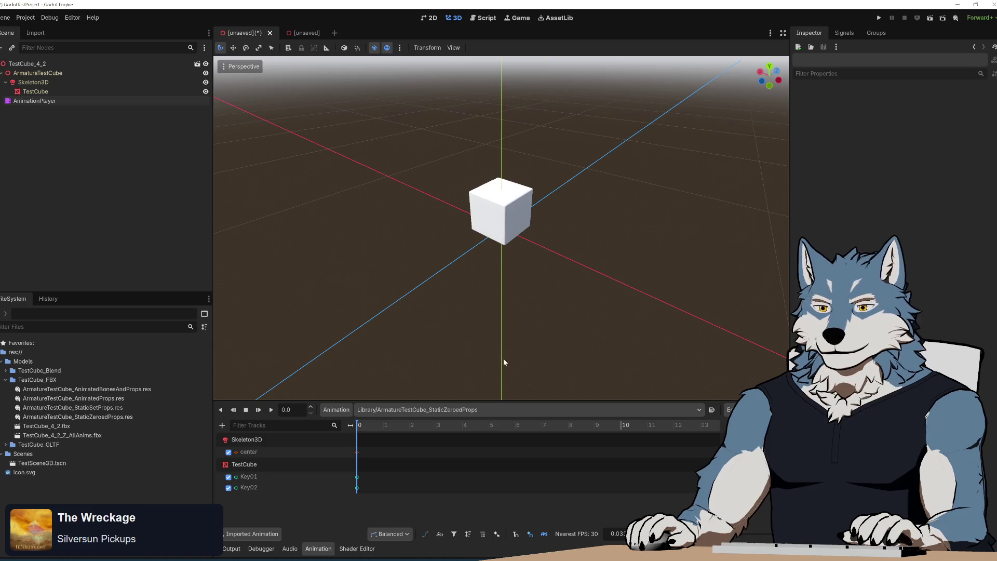
- Inspect TestCube_4_2_Z_AllAnims.fbx import preview: cube mesh, first and set-props animations, then close
double_click(85, 436)
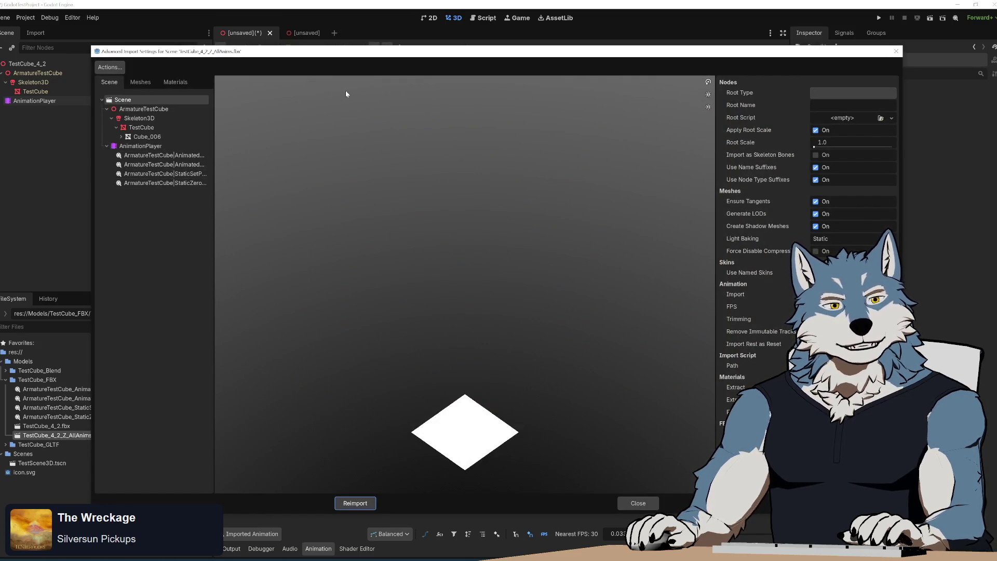
mouse_move(478, 436)
mouse_down()
mouse_move(508, 437)
mouse_move(508, 424)
mouse_move(471, 416)
mouse_move(483, 401)
mouse_move(510, 458)
mouse_move(496, 421)
mouse_move(497, 447)
mouse_move(493, 375)
mouse_move(493, 418)
mouse_move(489, 407)
mouse_up()
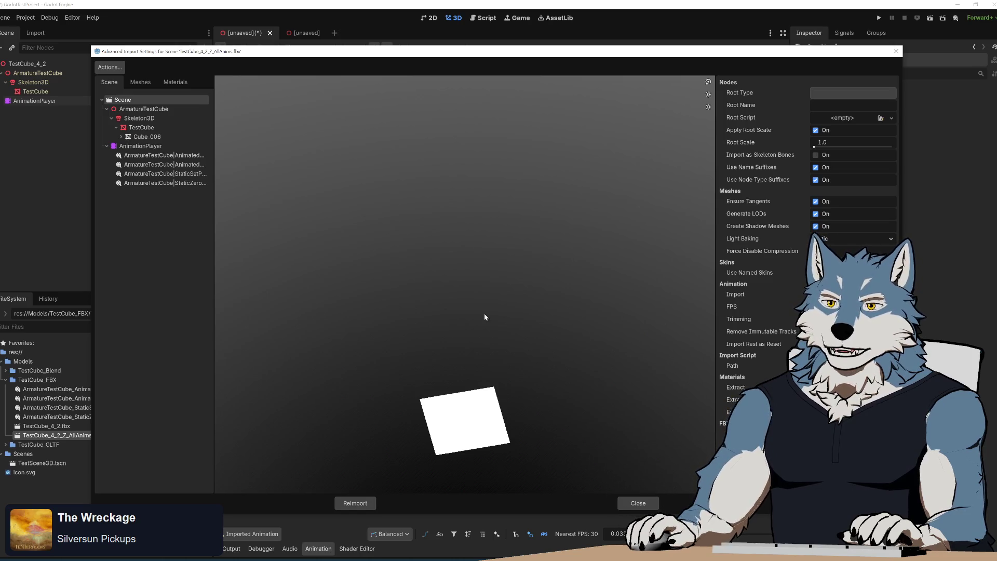
click(165, 127)
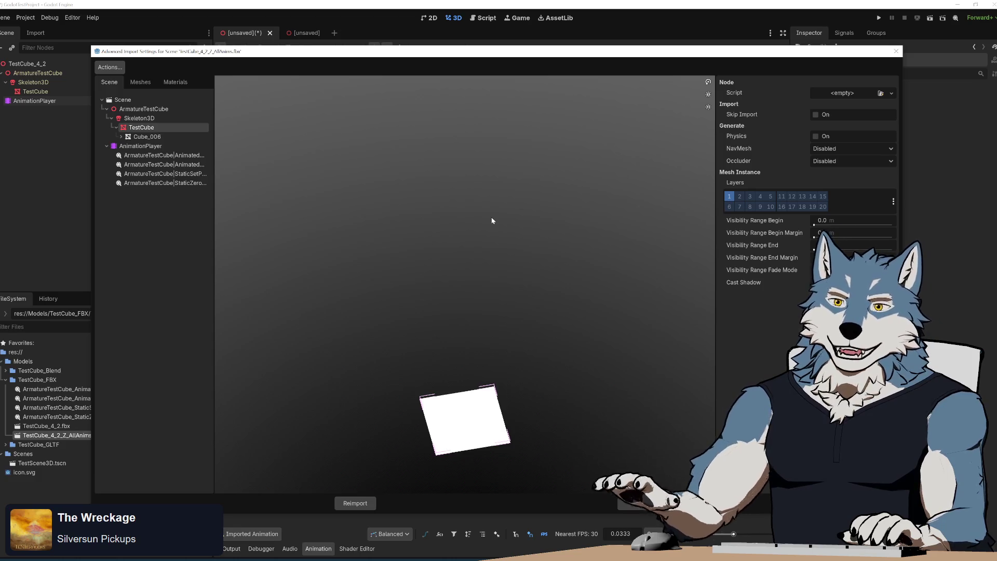
click(177, 157)
click(177, 176)
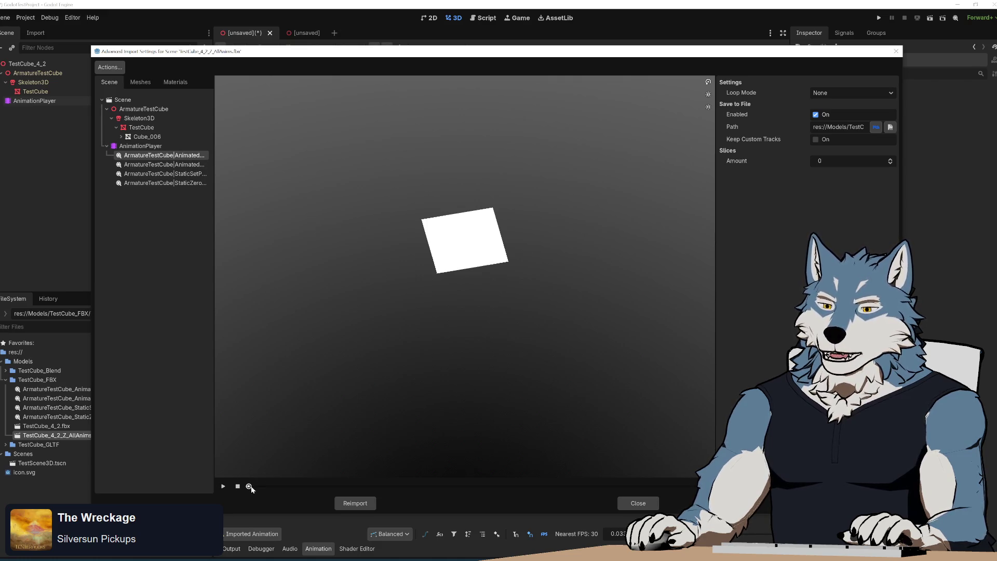
click(897, 52)
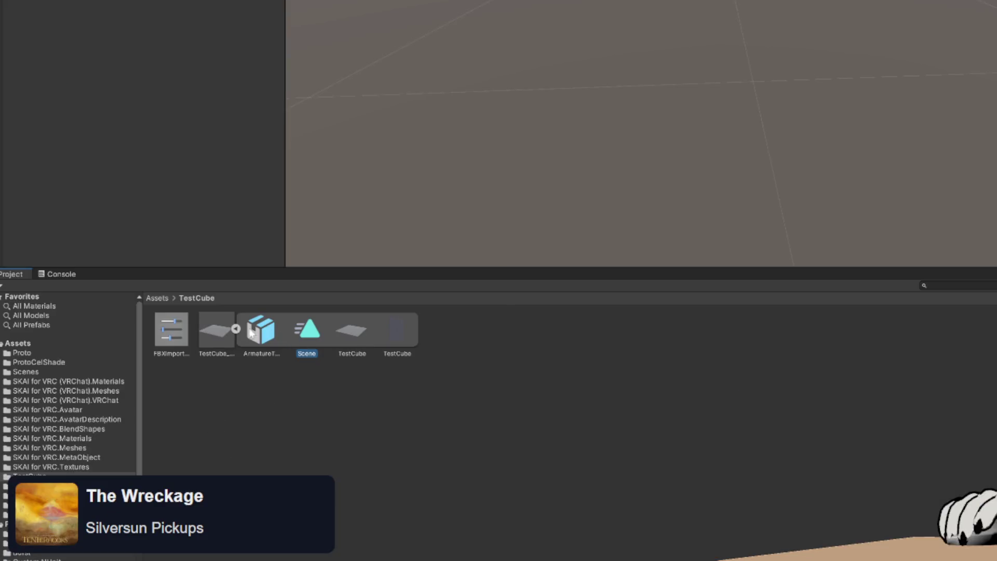
- Select the TestCube model's Scene clip, then restore Unity to a smaller window over Godot
click(235, 329)
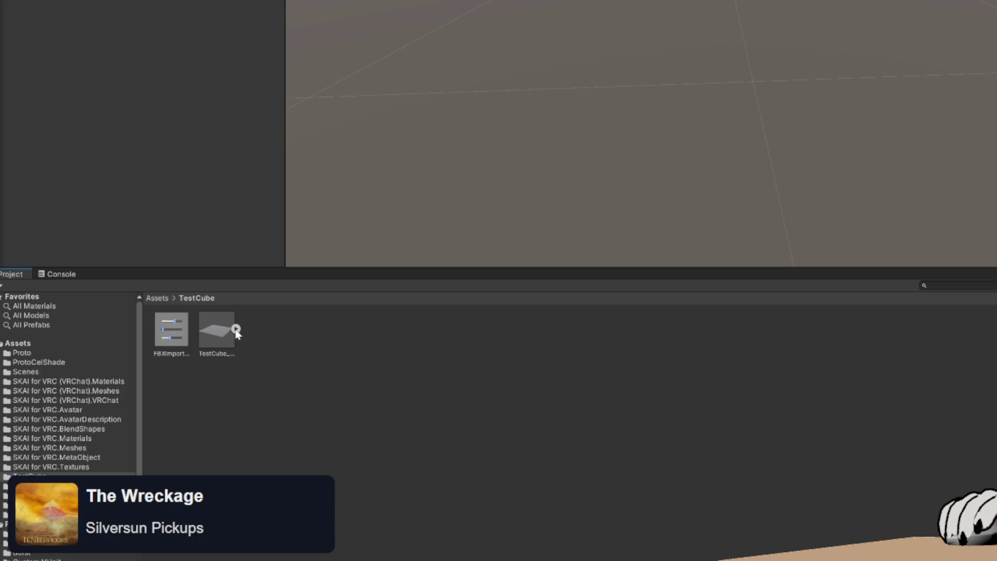
click(236, 330)
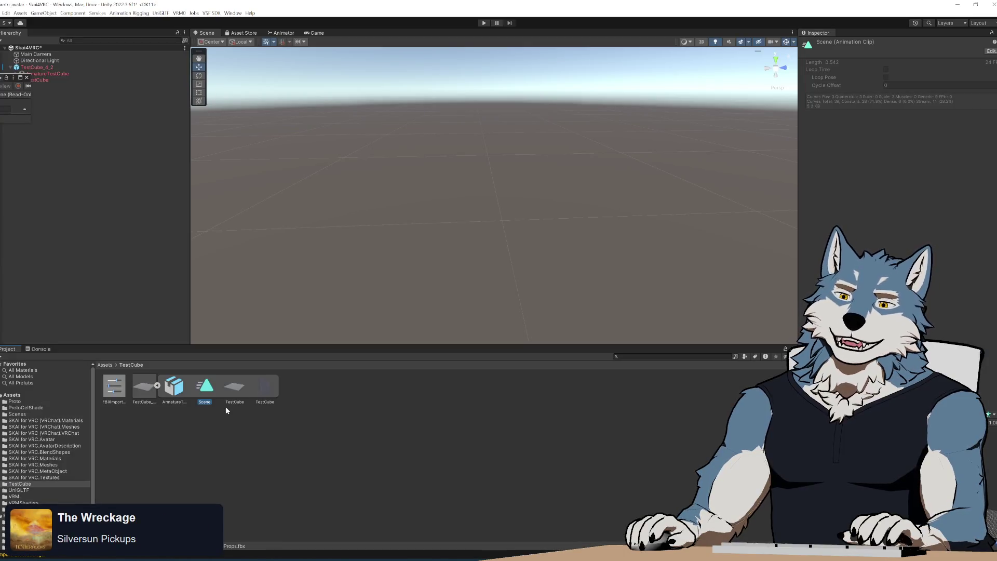
click(243, 387)
click(212, 387)
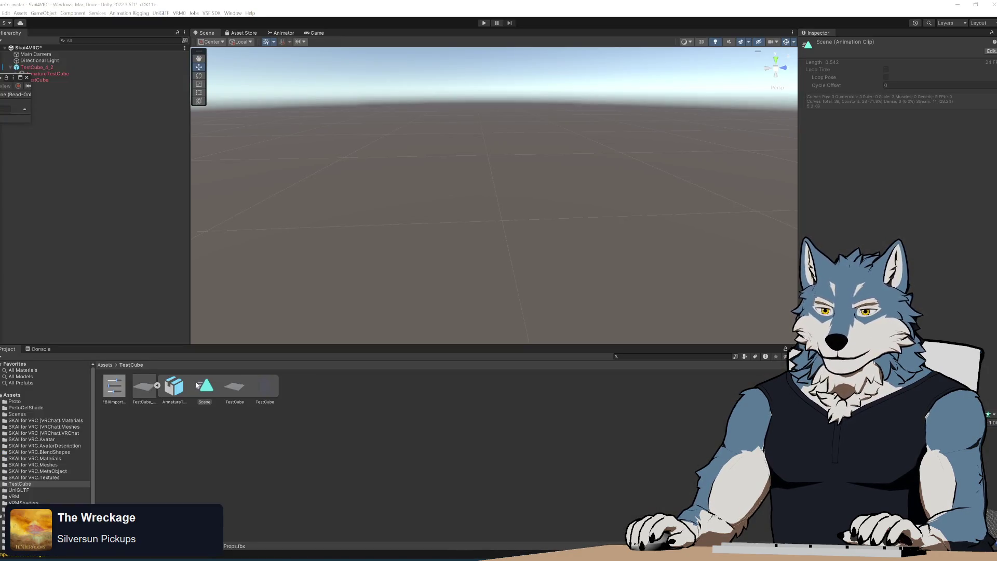
click(210, 391)
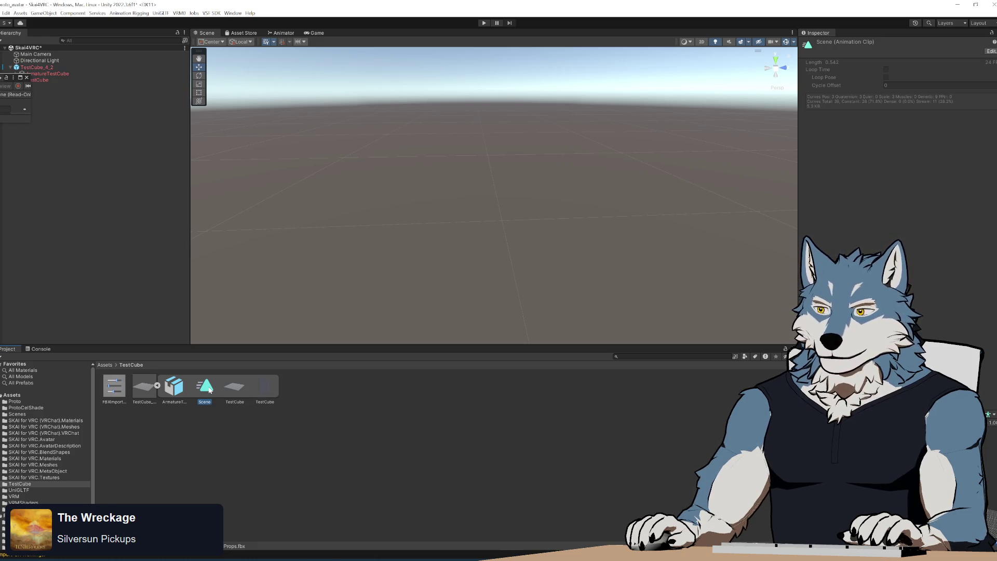
double_click(312, 6)
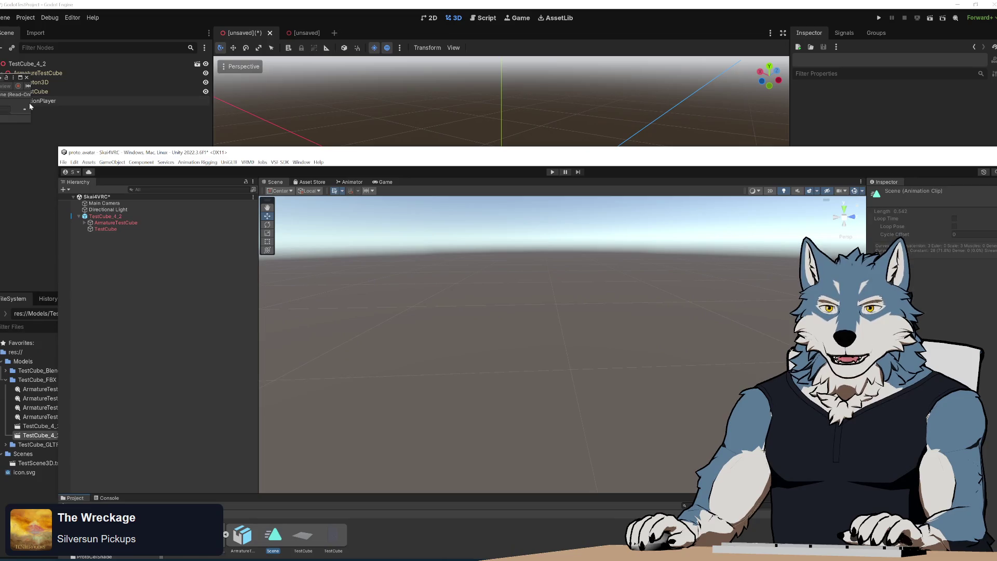
click(57, 104)
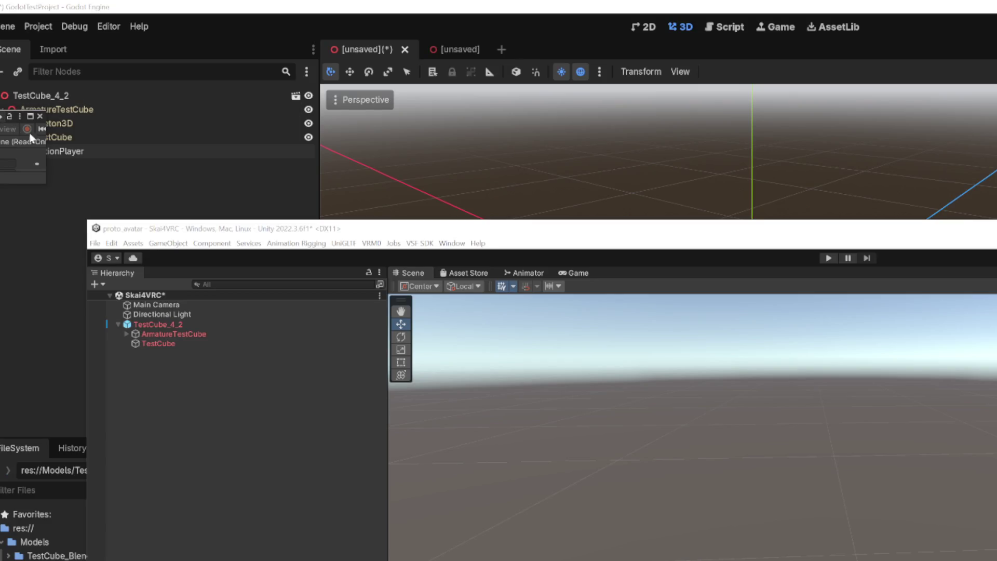
- Place the Animation window over full-screen Unity and enlarge it to list every animated property
drag(31, 88, 43, 88)
drag(65, 132, 302, 132)
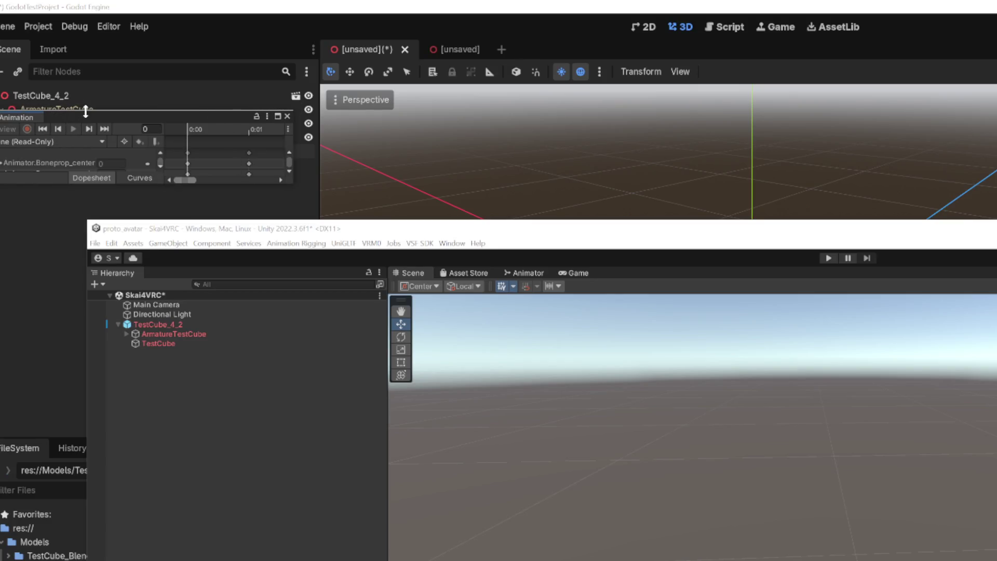
drag(91, 116, 481, 230)
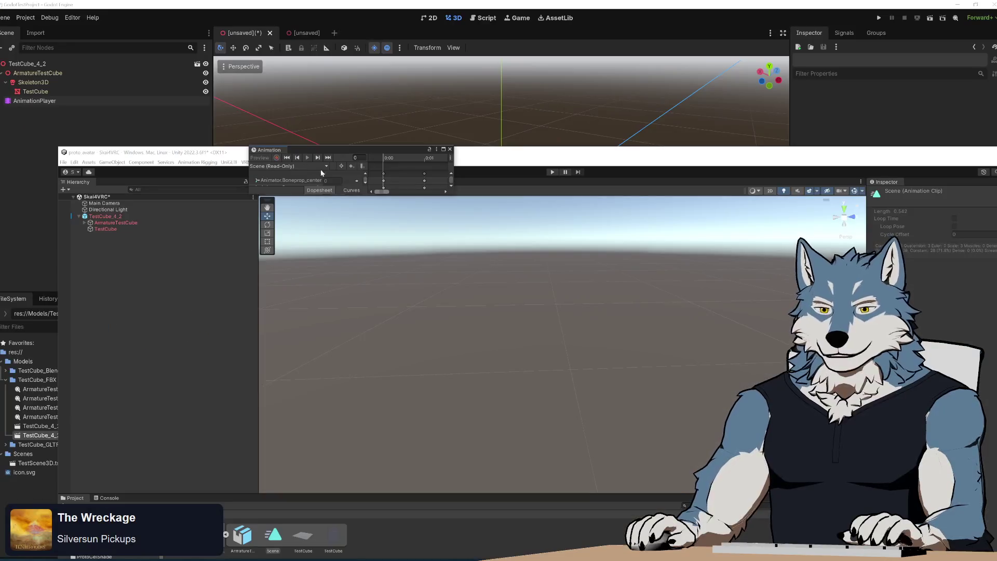
drag(364, 149, 469, 3)
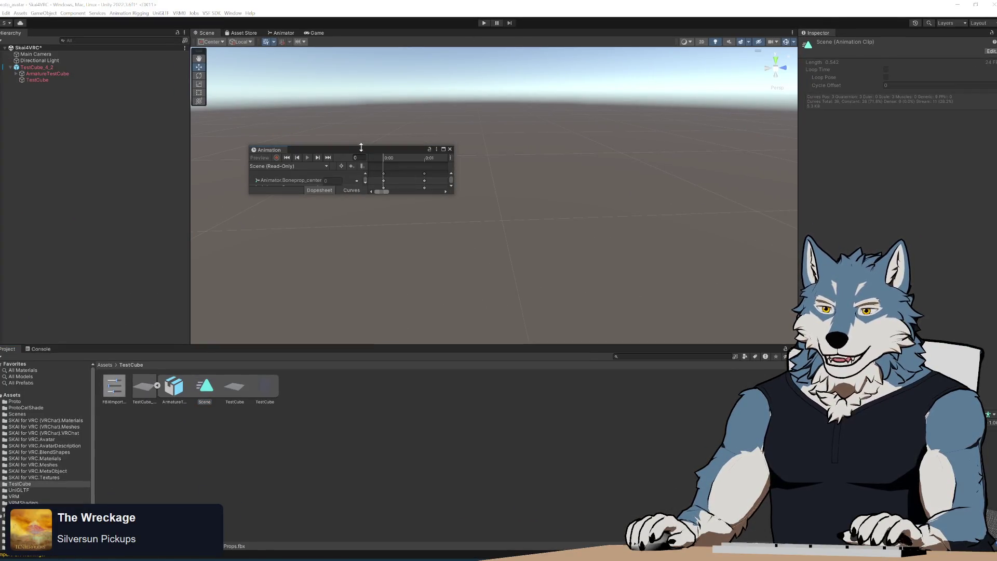
drag(367, 154, 331, 101)
mouse_move(417, 141)
mouse_down()
mouse_move(759, 302)
mouse_move(770, 338)
mouse_move(782, 329)
mouse_up()
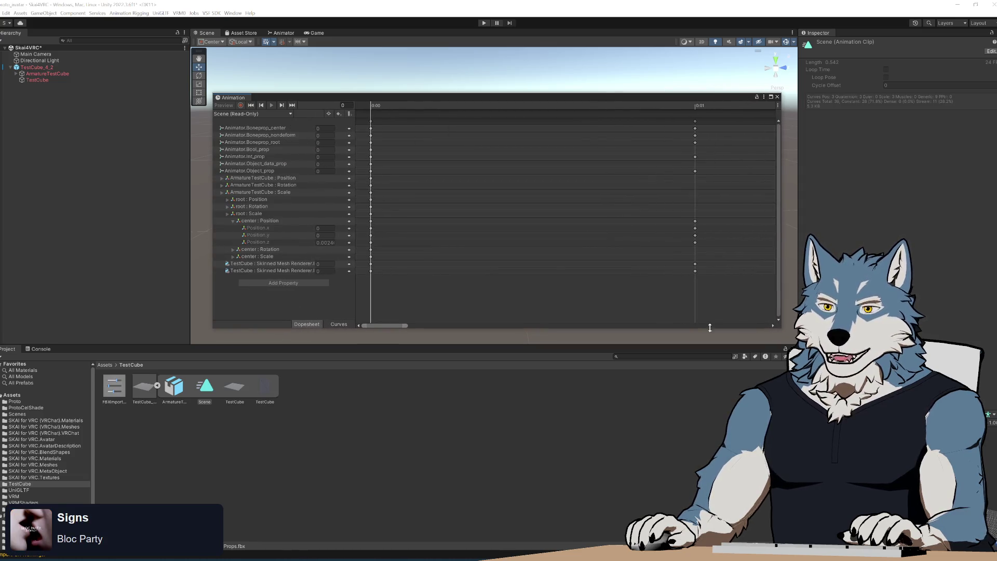
drag(410, 103, 435, 102)
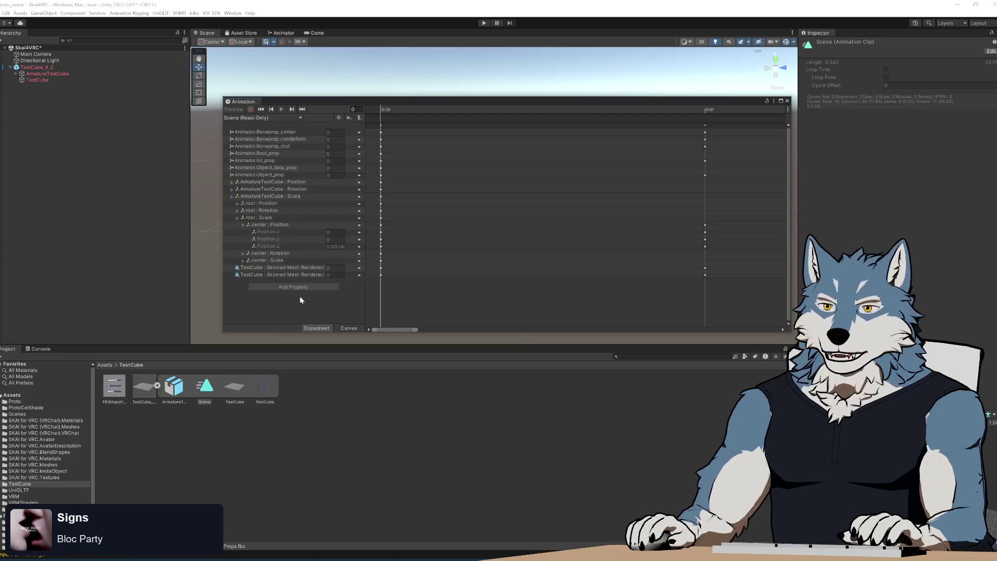
- Step through the clip's tracks from ArmatureTestCube Scale down to center Scale
click(267, 182)
click(266, 196)
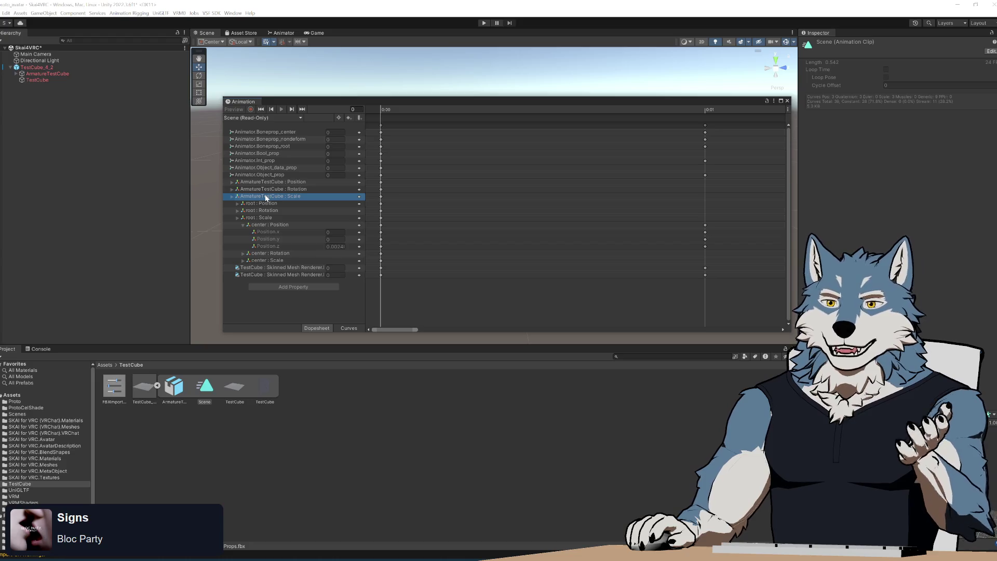
click(264, 189)
click(263, 196)
click(259, 203)
click(258, 211)
click(261, 217)
click(264, 225)
click(268, 253)
click(267, 262)
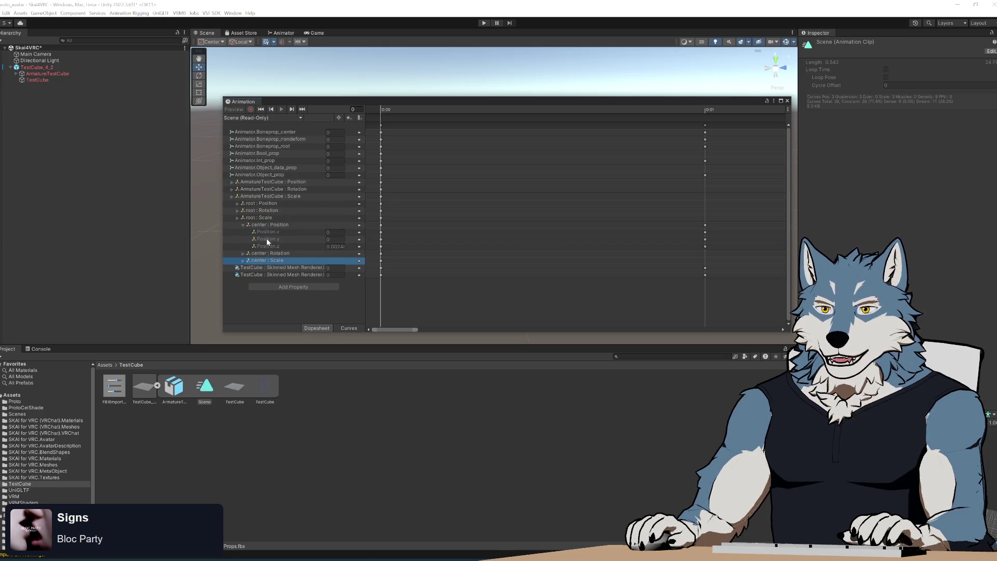
- Expand and collapse ArmatureTestCube Scale, collapse the center Position group, and view center Scale curves
click(232, 197)
click(231, 197)
click(232, 198)
click(232, 197)
click(264, 183)
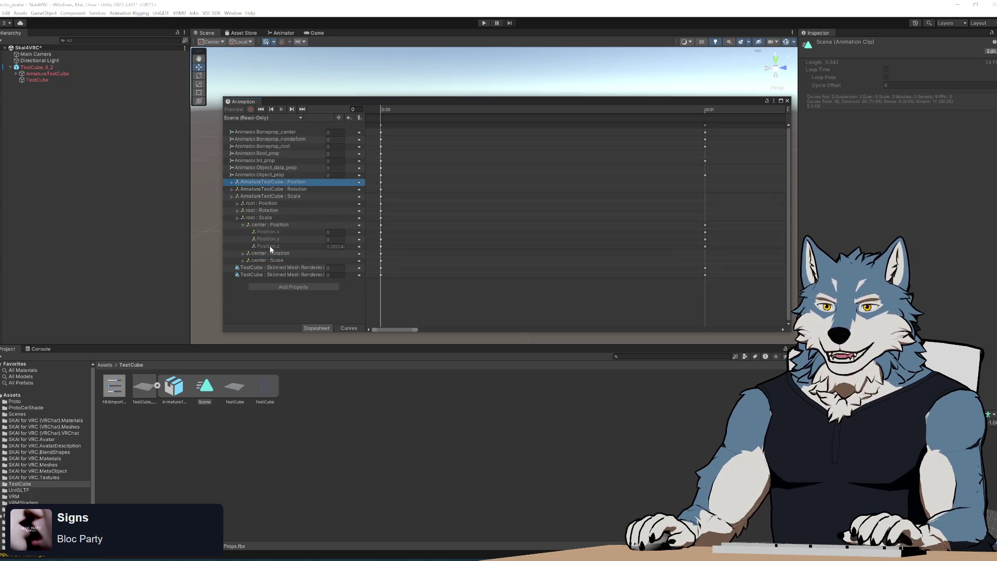
shift+click(263, 211)
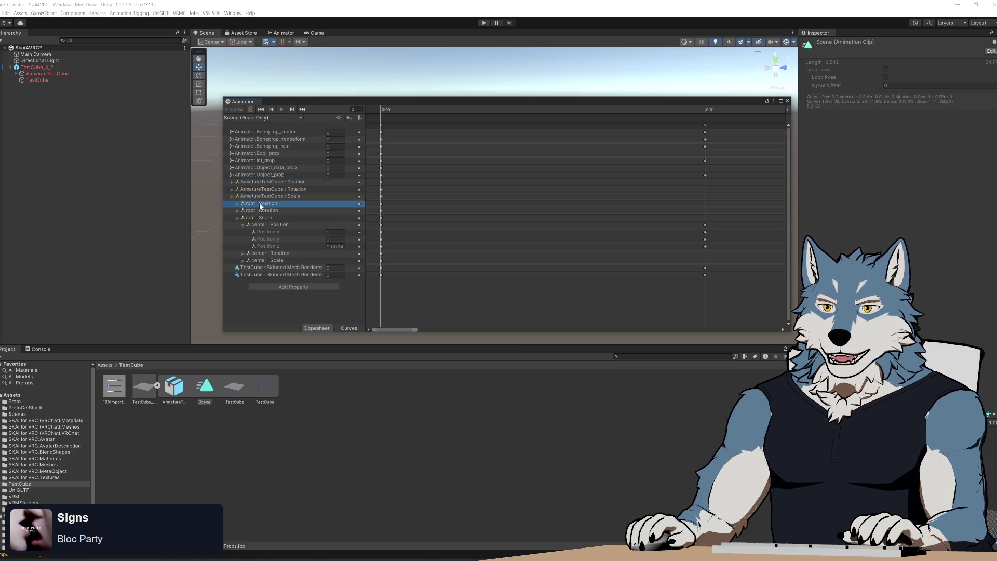
click(254, 225)
double_click(253, 227)
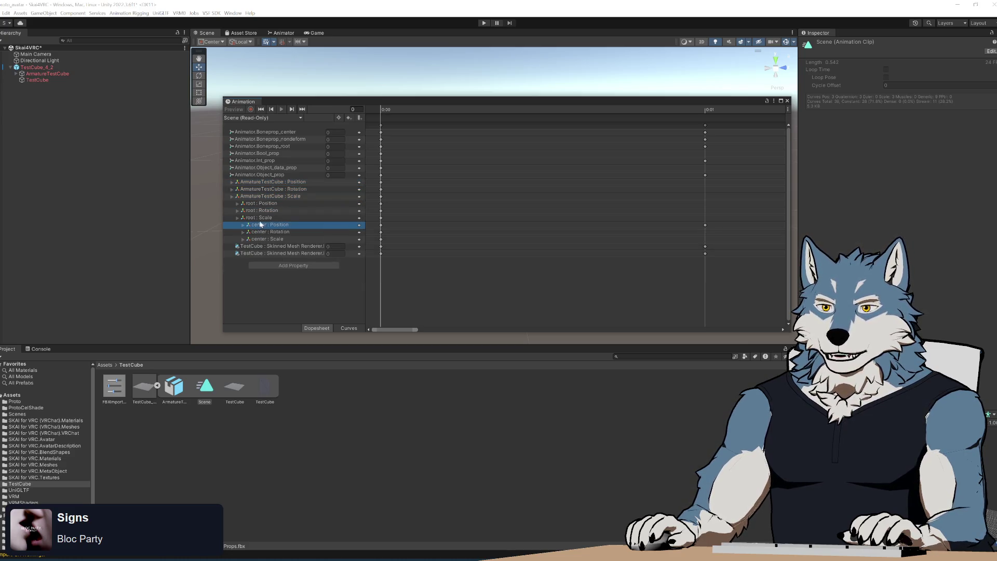
click(262, 239)
- Compare the two TestCube blend shape curves and widen the property names column
click(270, 247)
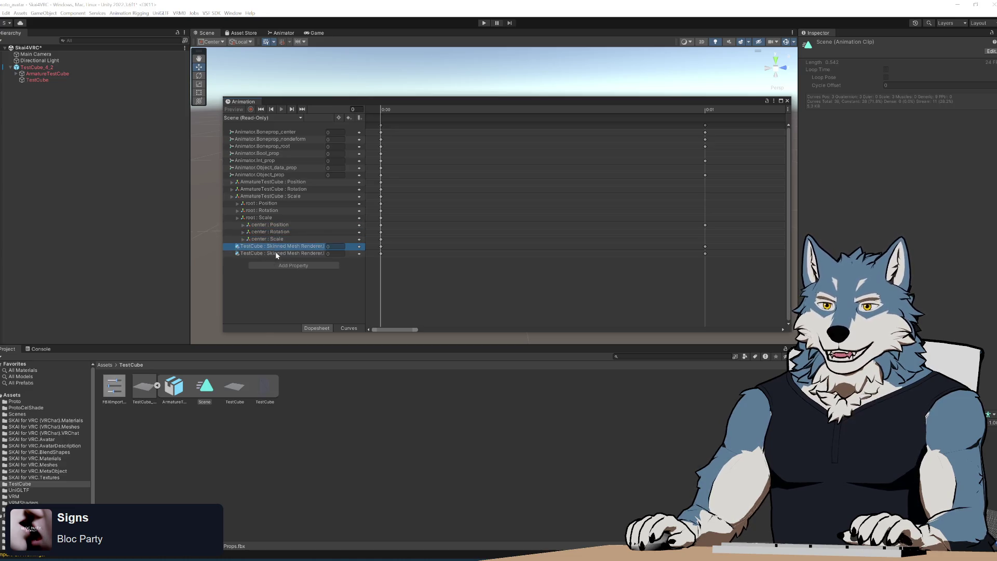
click(291, 254)
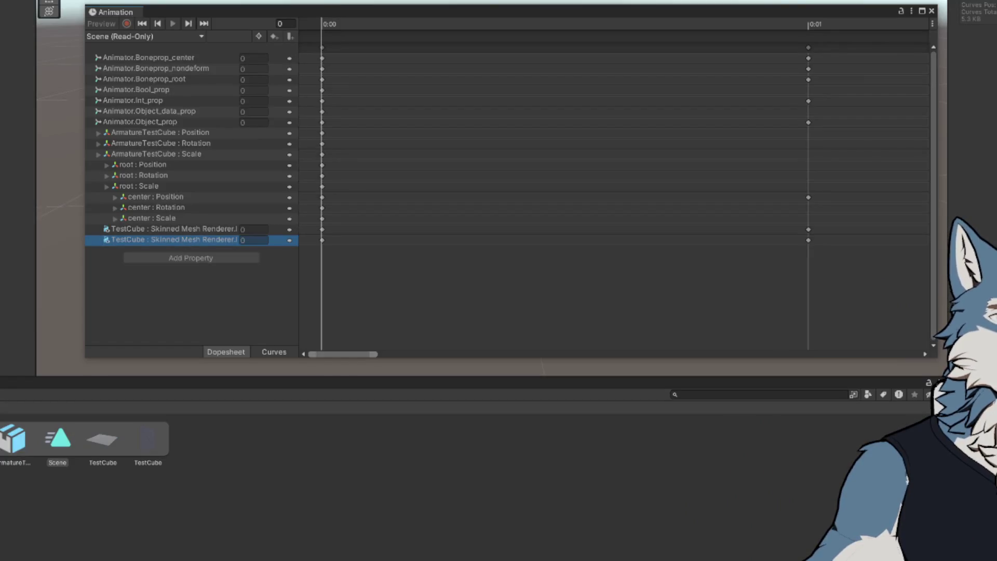
click(166, 229)
click(166, 242)
click(168, 228)
click(167, 238)
click(171, 228)
mouse_move(302, 37)
mouse_down()
mouse_move(412, 37)
mouse_move(377, 36)
mouse_up()
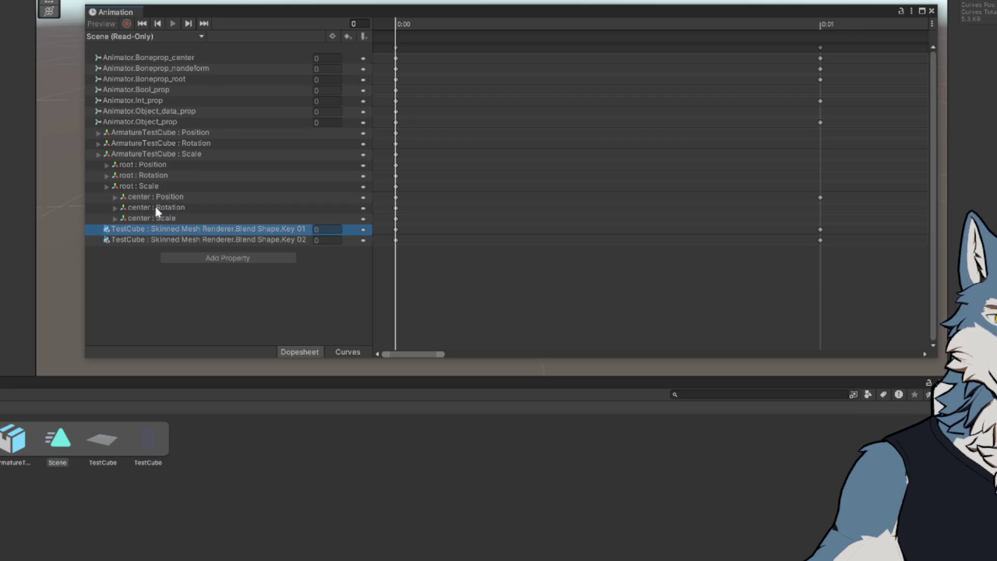
- Check the Boneprop_center and Object_data_prop property curves
click(159, 58)
click(155, 121)
click(149, 112)
click(151, 79)
click(153, 58)
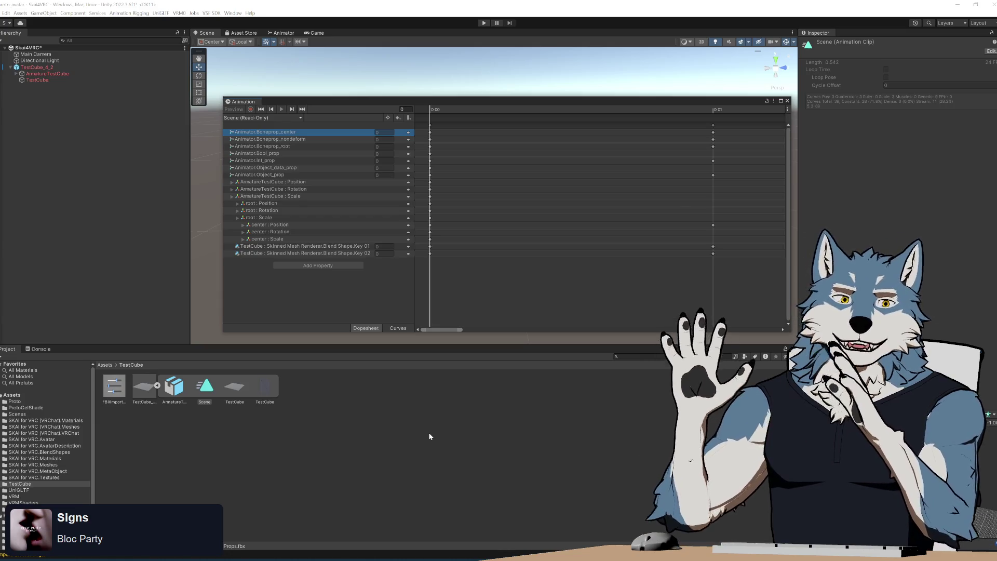
- Check the Blend Shape.Key 01, Key 02 and Boneprop_center curves, then close the Animation window
click(310, 246)
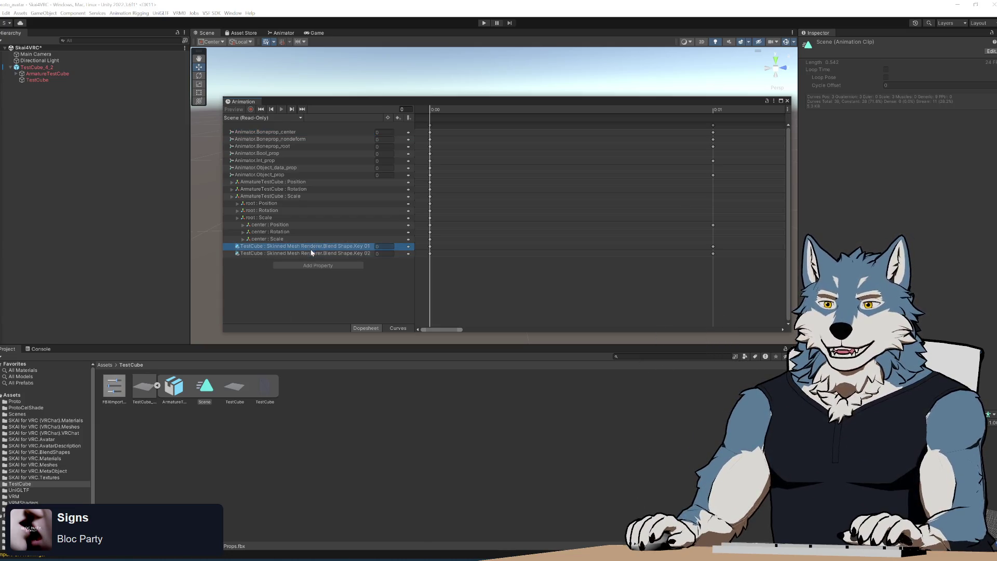
click(313, 254)
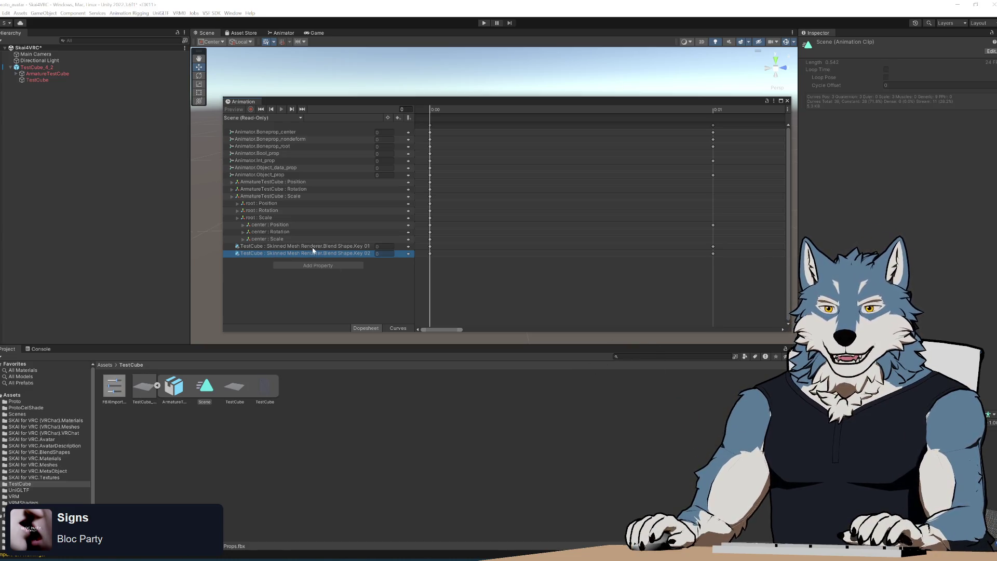
click(281, 133)
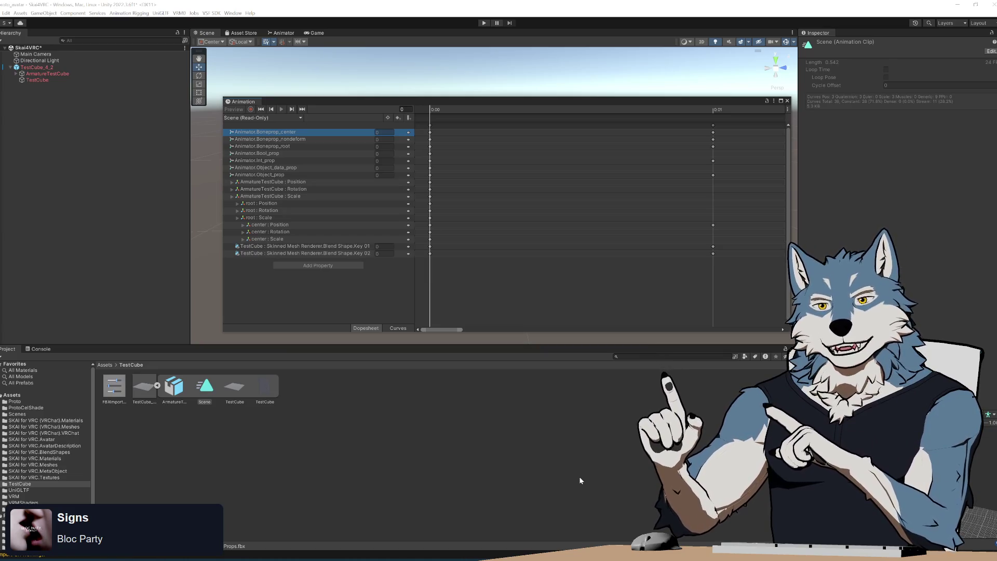
click(174, 387)
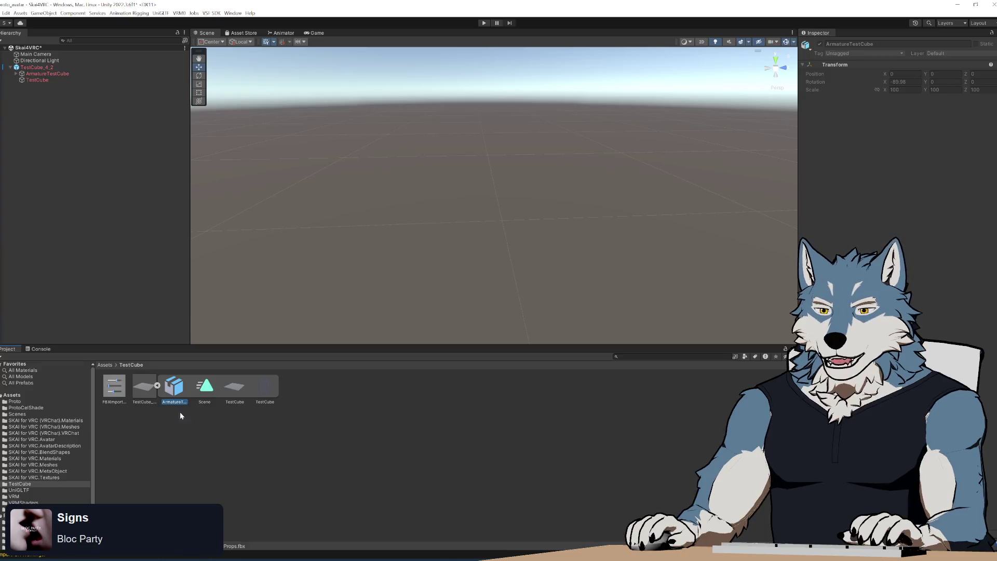
- Delete TestCube_4_2_AnimatedBonesAndProps.fbx from the Unity project and return to Blender
click(157, 386)
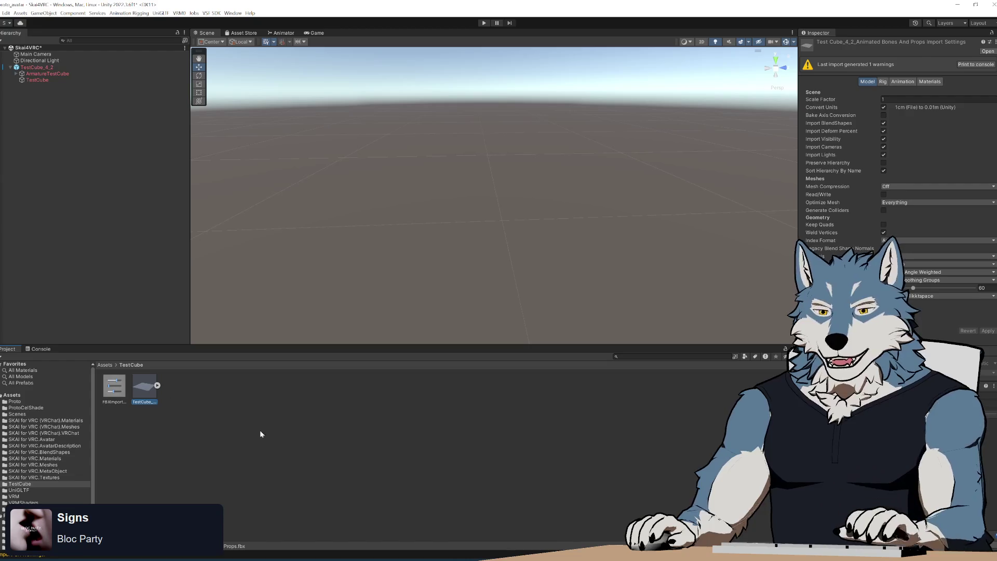
key(Delete)
click(525, 297)
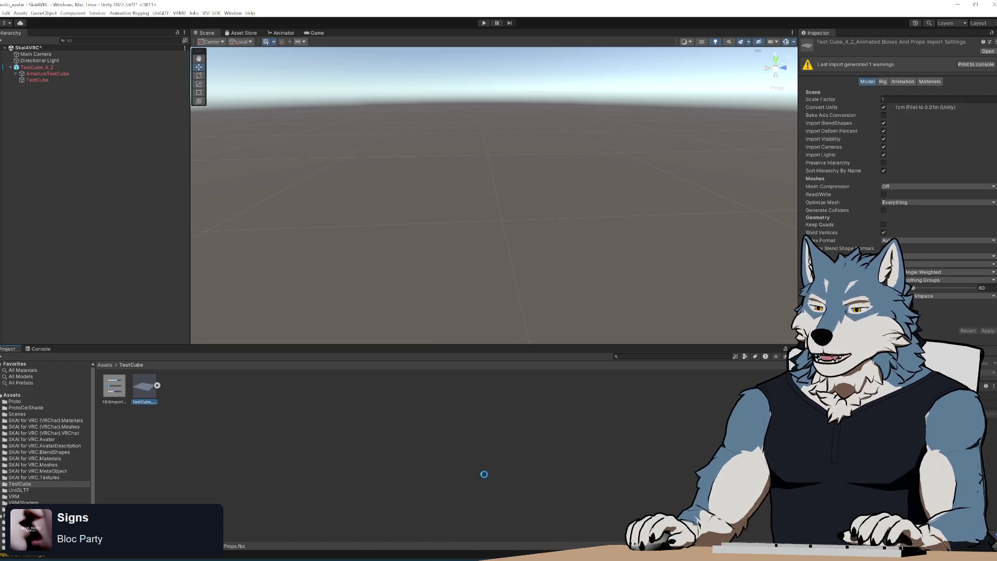
key(alt+Tab)
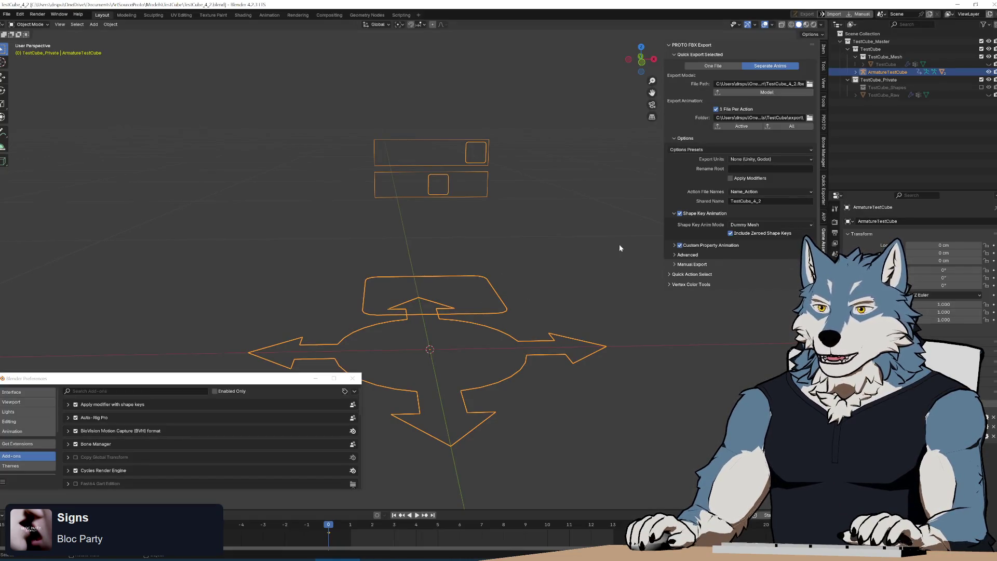
- Unhide the TestCube mesh and set PROTO FBX Export to One File
click(990, 64)
click(558, 263)
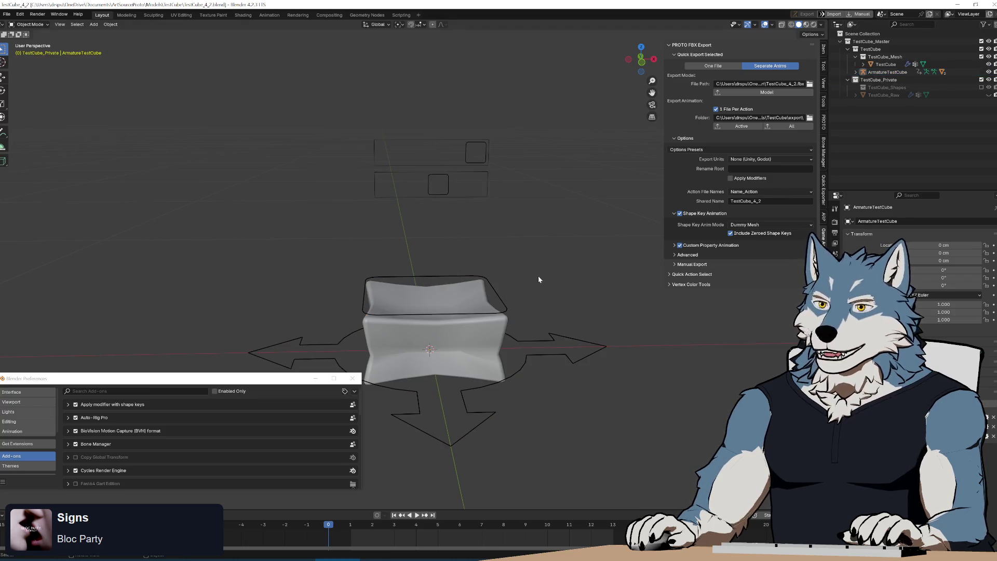
click(723, 67)
- Export the selected cube and armature with Model + Animations into one FBX, then go to Unity
drag(348, 279, 595, 417)
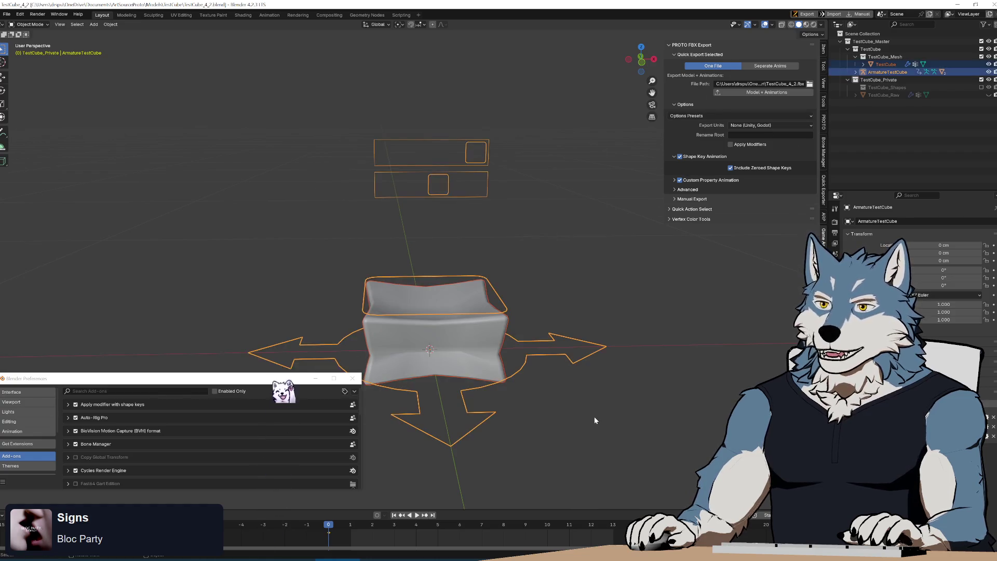
mouse_move(532, 309)
middle_down()
mouse_move(574, 321)
mouse_move(541, 315)
middle_up()
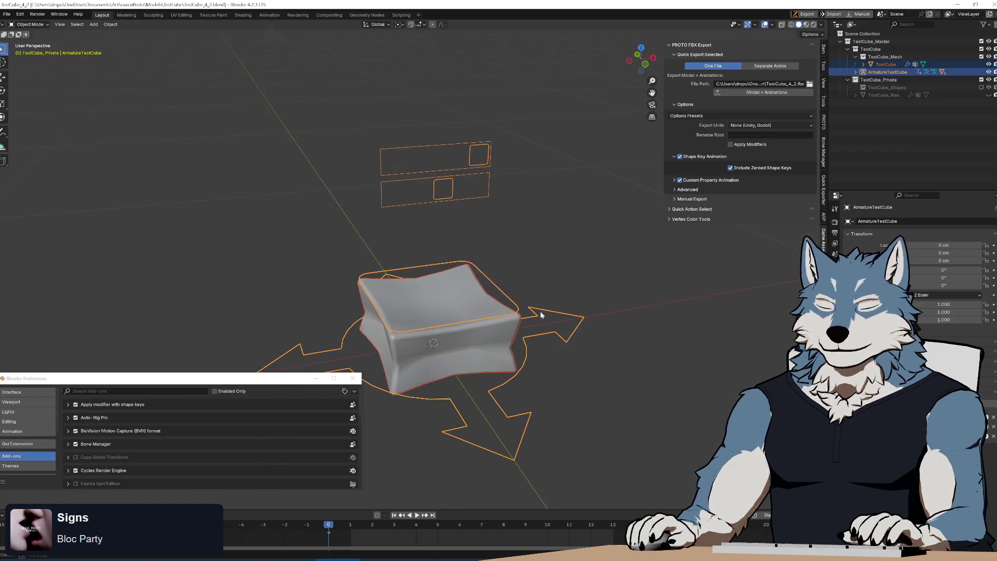
click(751, 94)
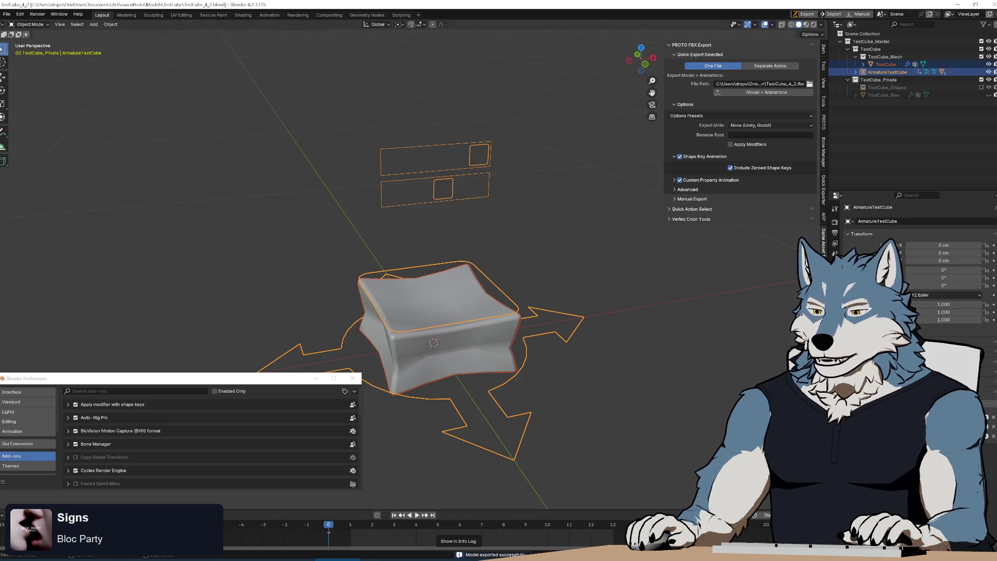
key(alt+Tab)
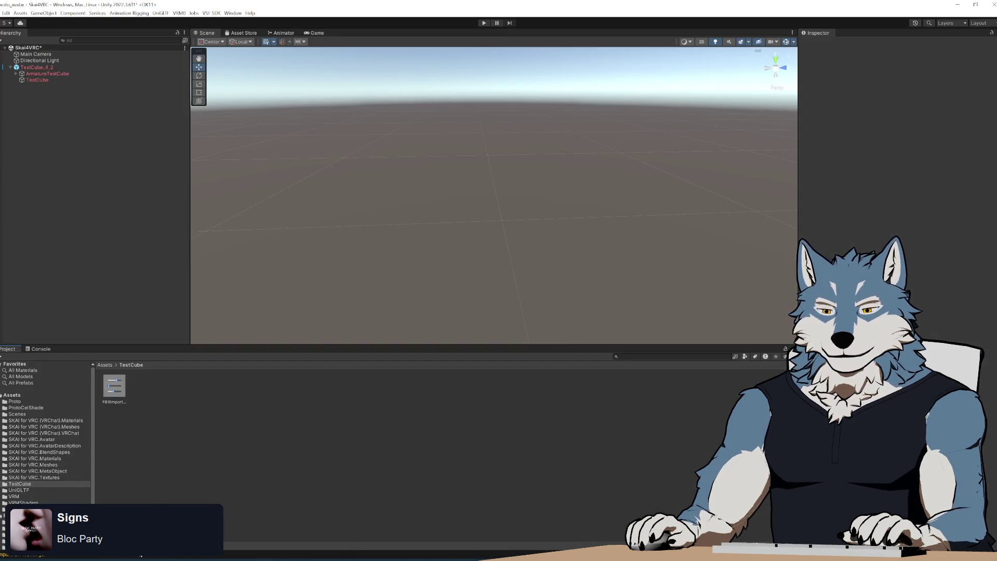
- Drag TestCube_4_2.fbx from the export folder into Unity's TestCube folder and select ArmatureTestCube
click(100, 560)
click(474, 94)
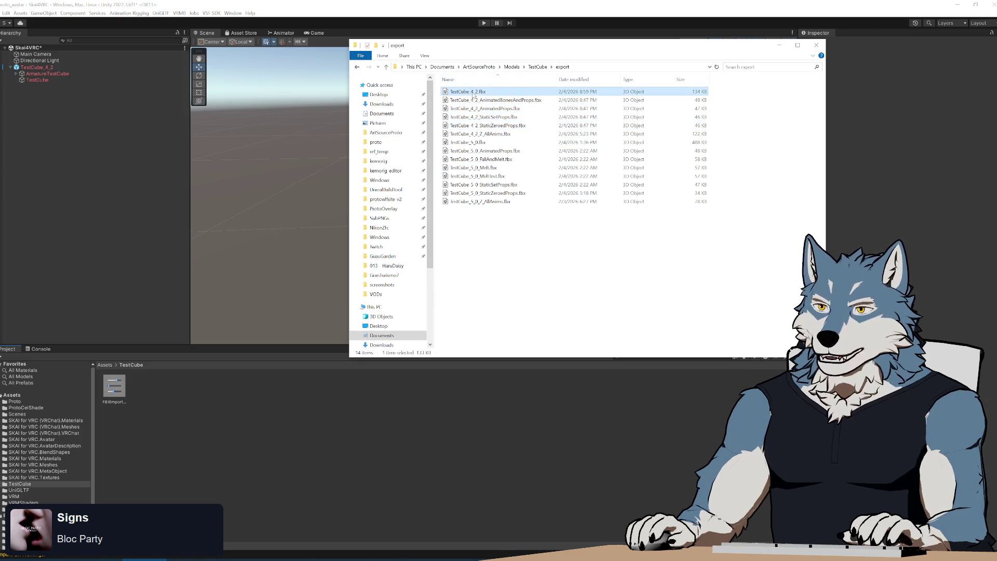
drag(560, 51, 483, 165)
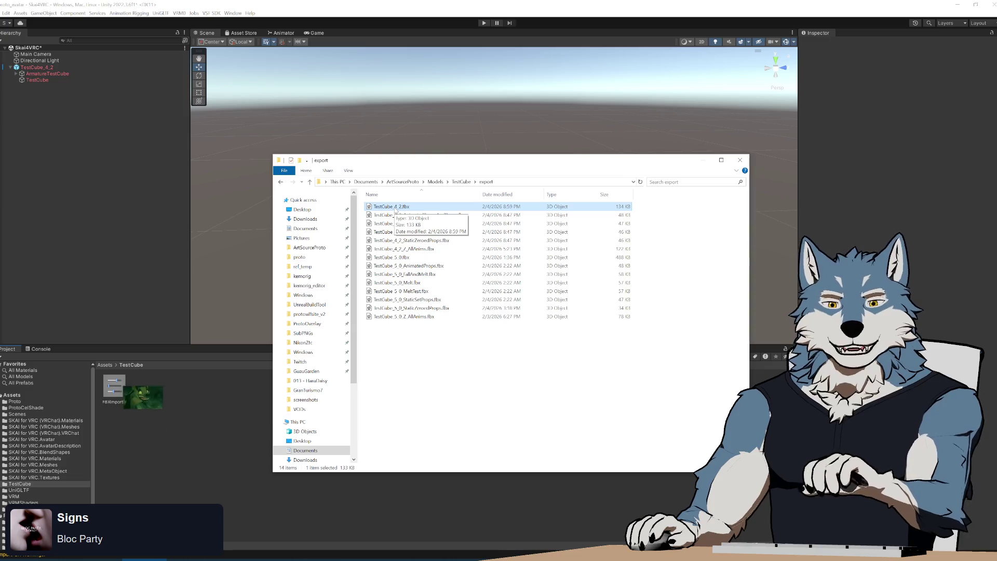
mouse_move(395, 209)
mouse_down()
mouse_move(218, 405)
mouse_move(194, 395)
mouse_move(185, 406)
mouse_move(194, 403)
mouse_up()
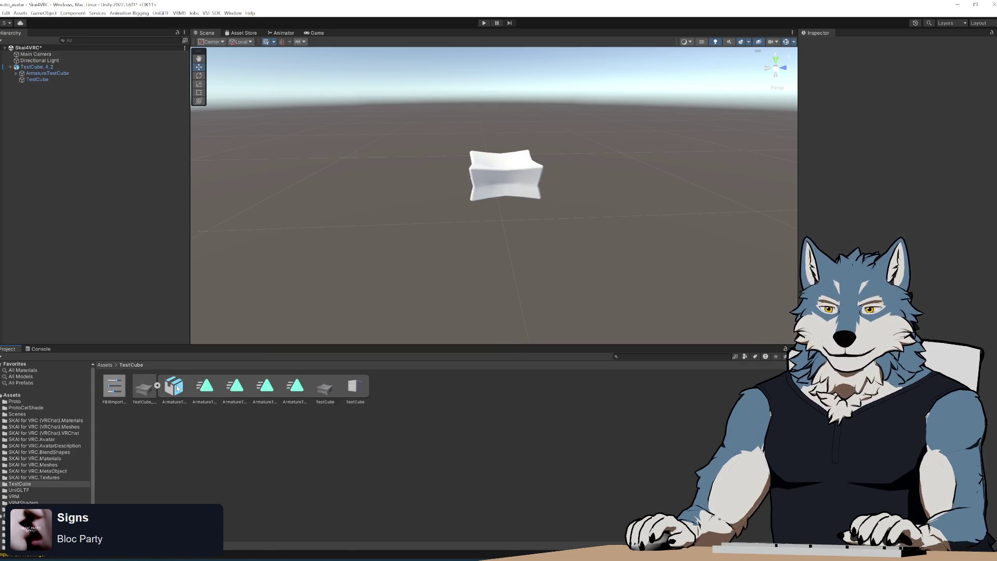
click(174, 388)
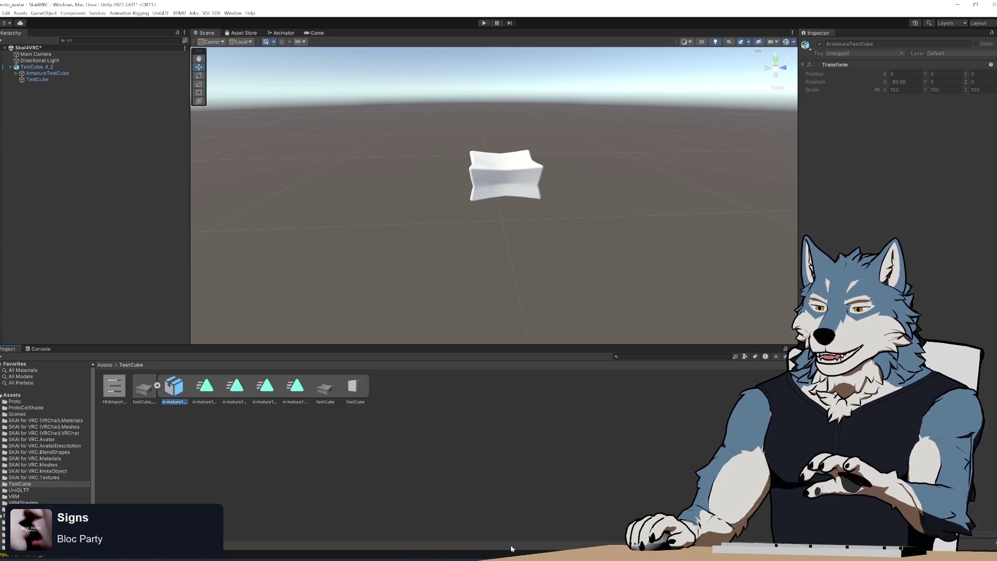
- Enlarge the floating preview and play the ArmatureTestCube|AnimatedBonesAndProps clip
click(205, 385)
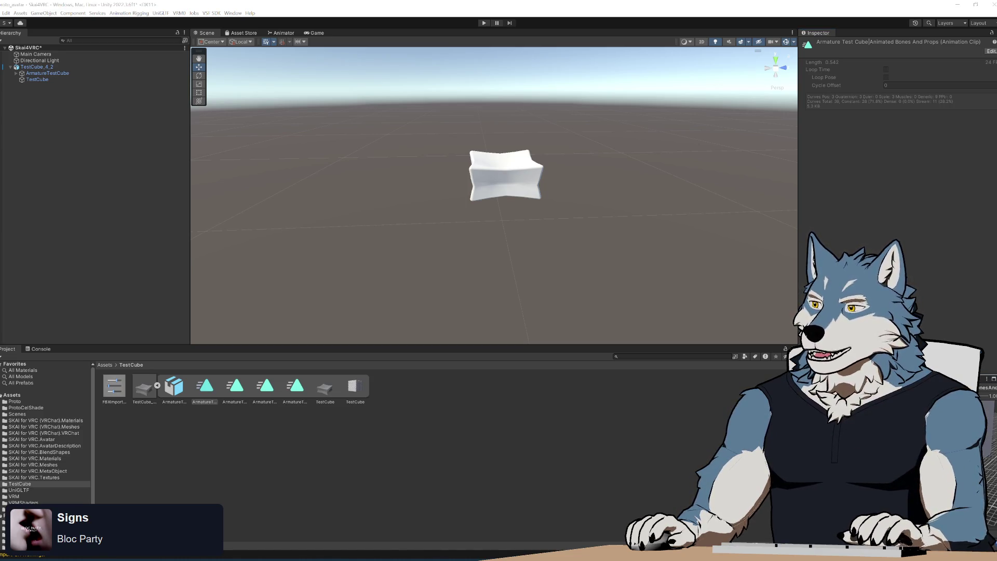
drag(477, 247, 308, 249)
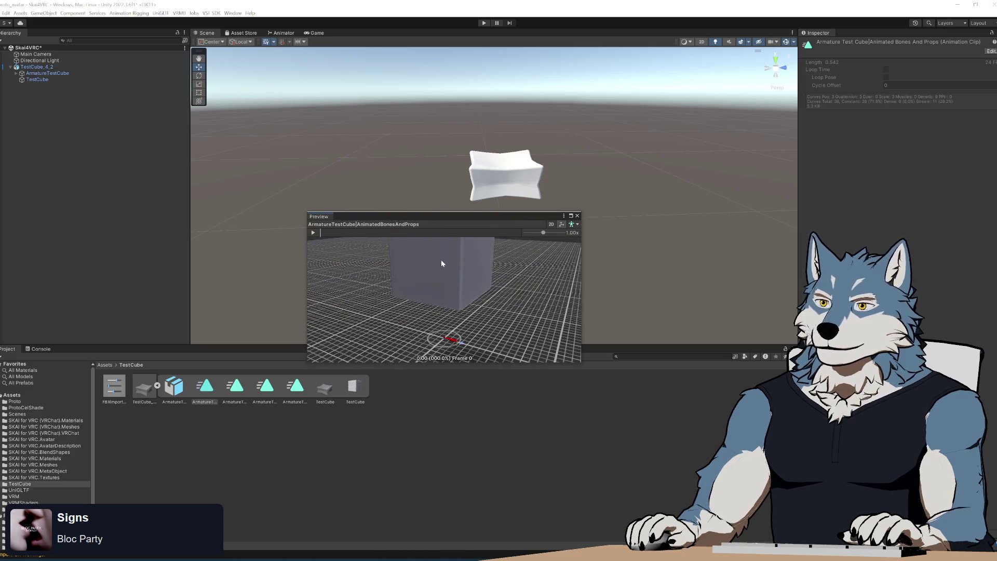
mouse_move(458, 217)
mouse_down()
mouse_move(458, 167)
mouse_move(460, 189)
mouse_move(624, 166)
mouse_move(594, 168)
mouse_up()
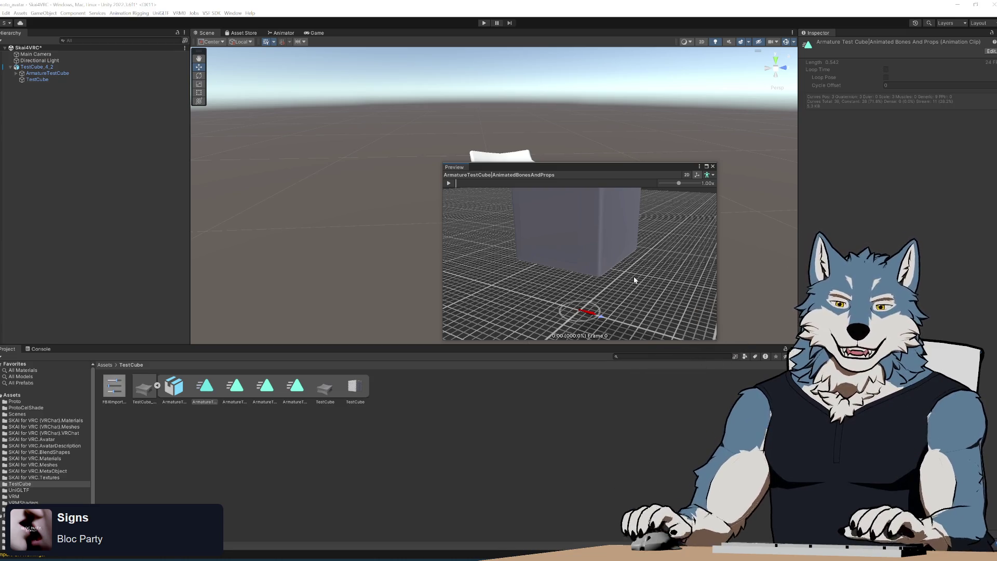
scroll(625, 271, down, 3)
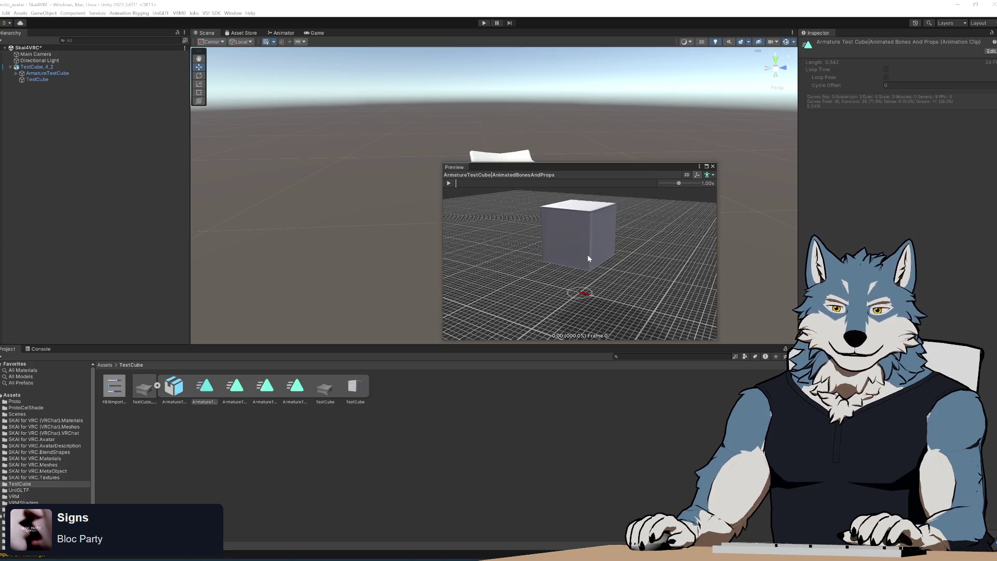
drag(587, 266, 594, 277)
mouse_move(589, 168)
mouse_down()
mouse_move(658, 168)
mouse_move(640, 147)
mouse_up()
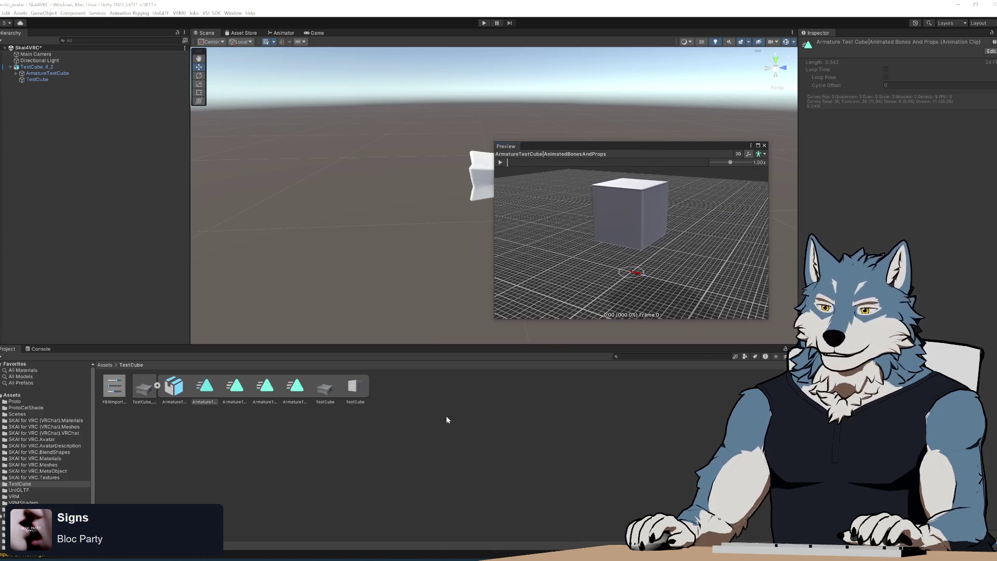
click(500, 162)
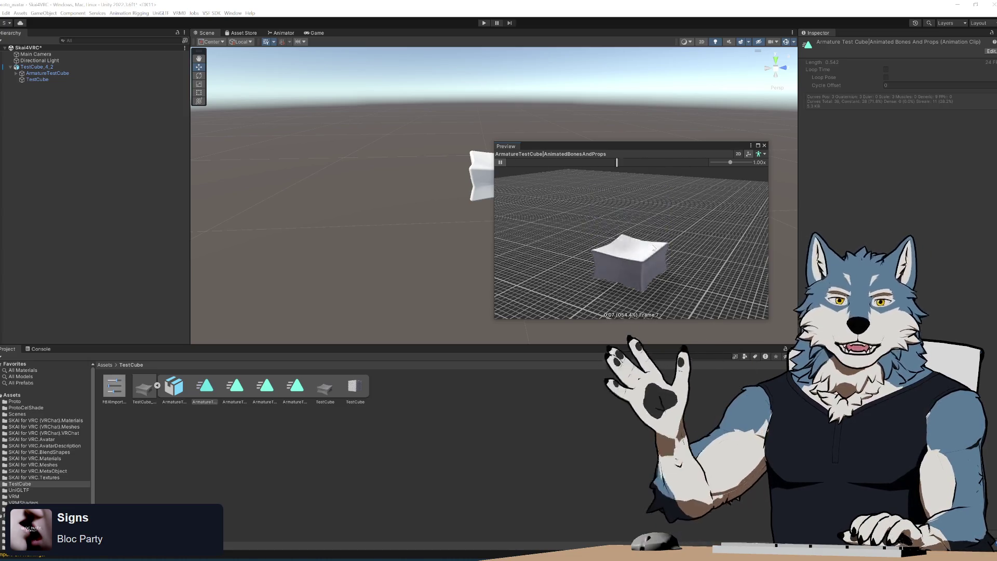
- Preview the AnimatedProps, StaticSetProps and StaticZeroedProps clips, then open their keyframes with Ctrl+6
click(235, 389)
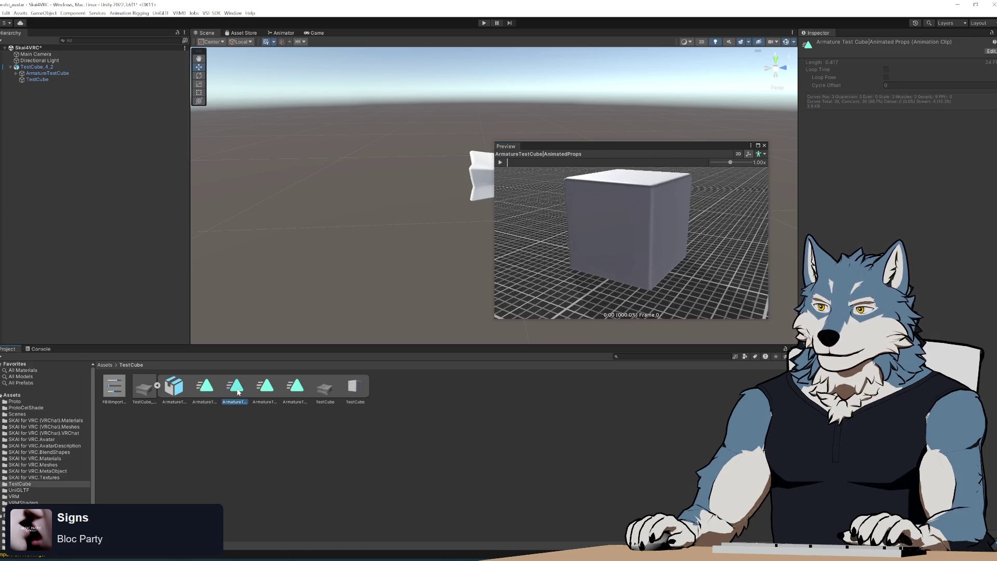
click(500, 162)
click(259, 388)
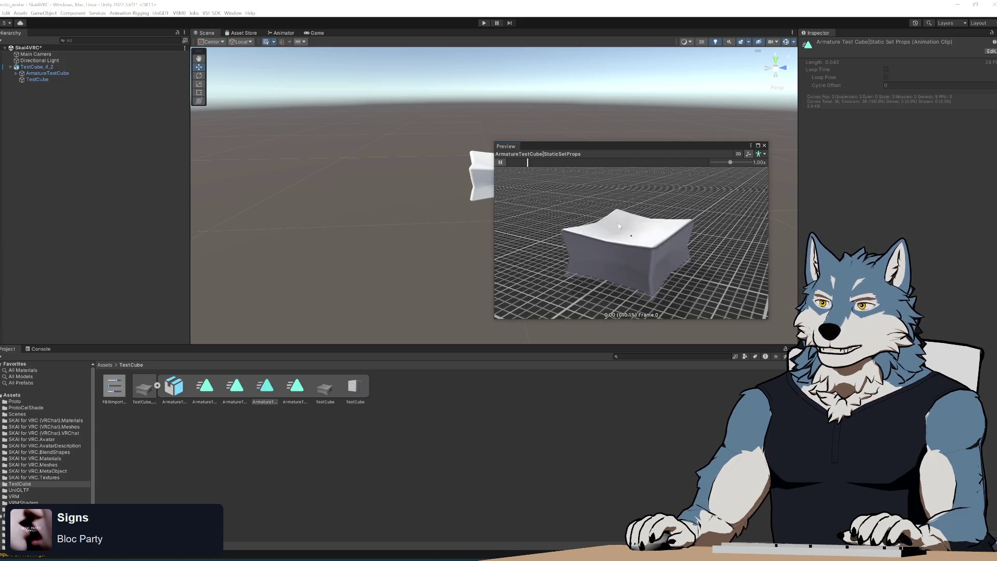
click(295, 389)
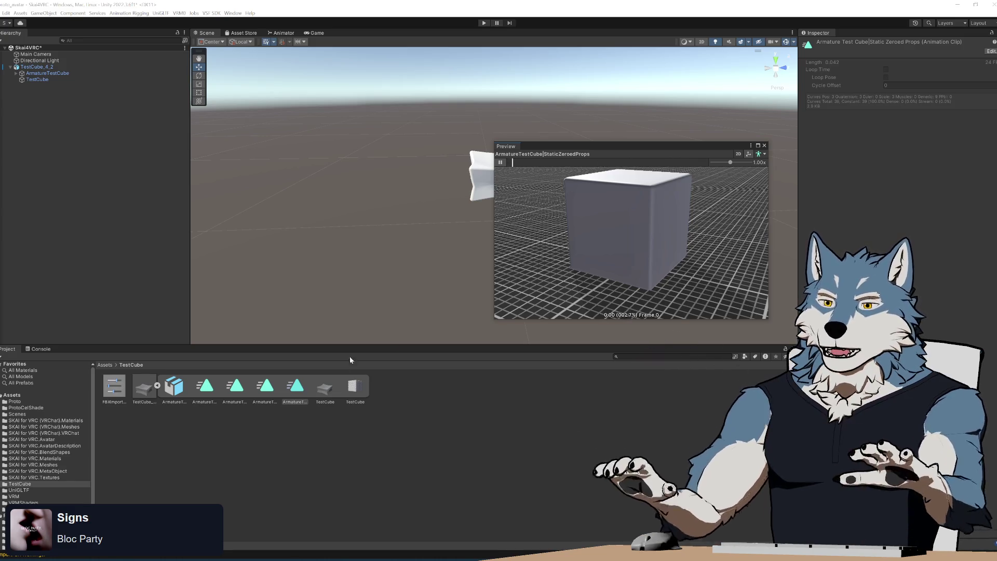
key(ctrl+6)
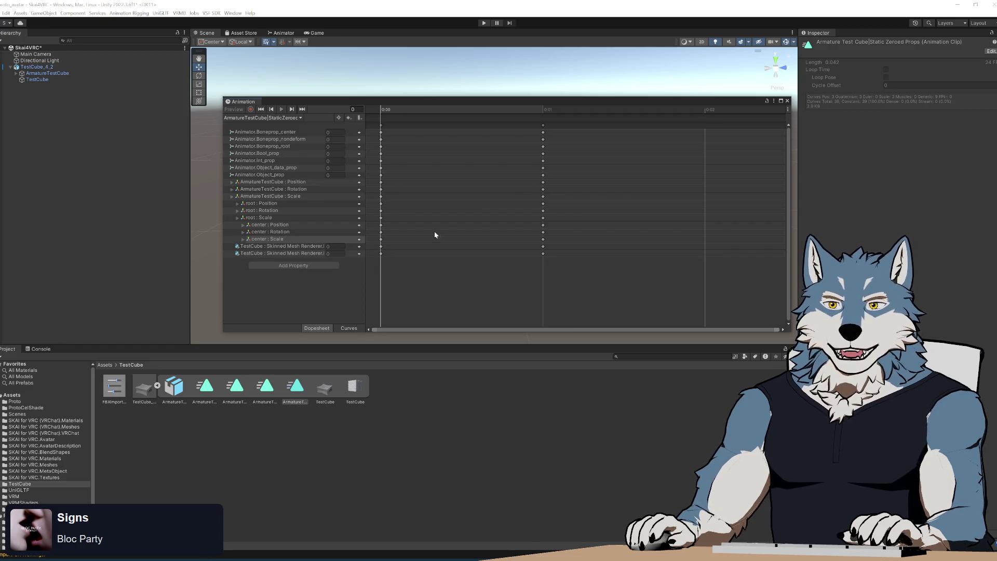
click(295, 387)
- Show StaticSetProps keyed values in the Animation window, close it, and play the clip in preview
click(265, 387)
key(ctrl+6)
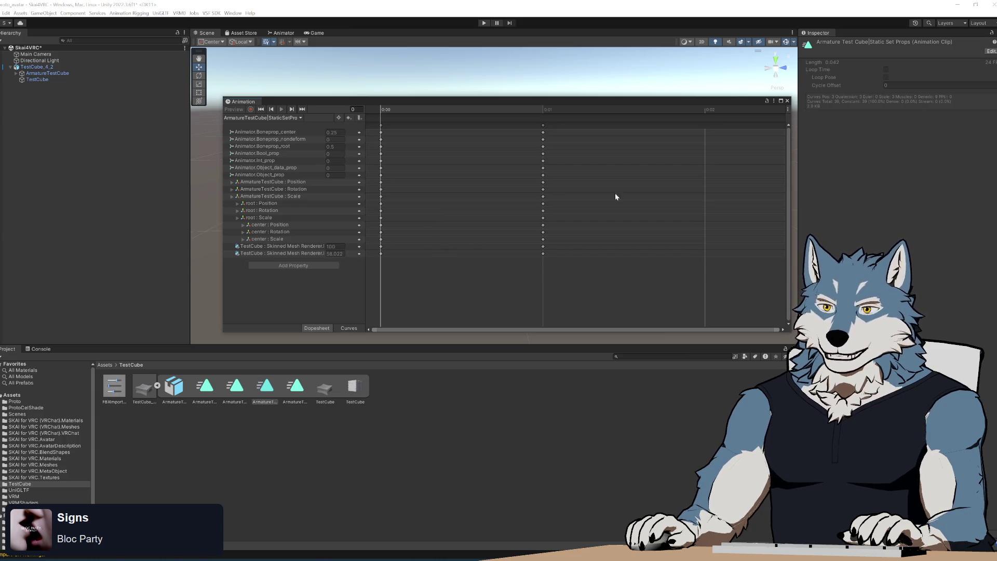
click(787, 101)
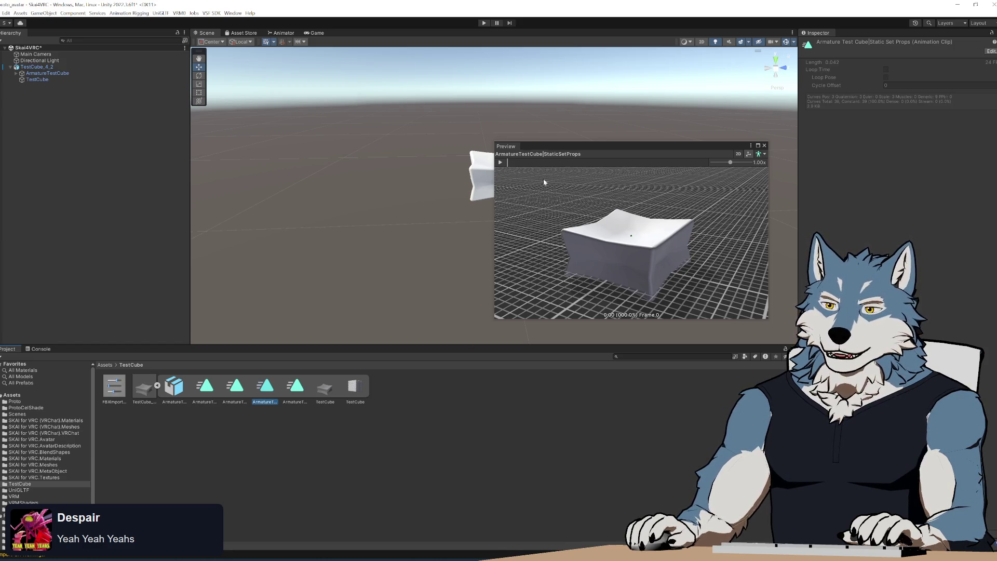
click(500, 162)
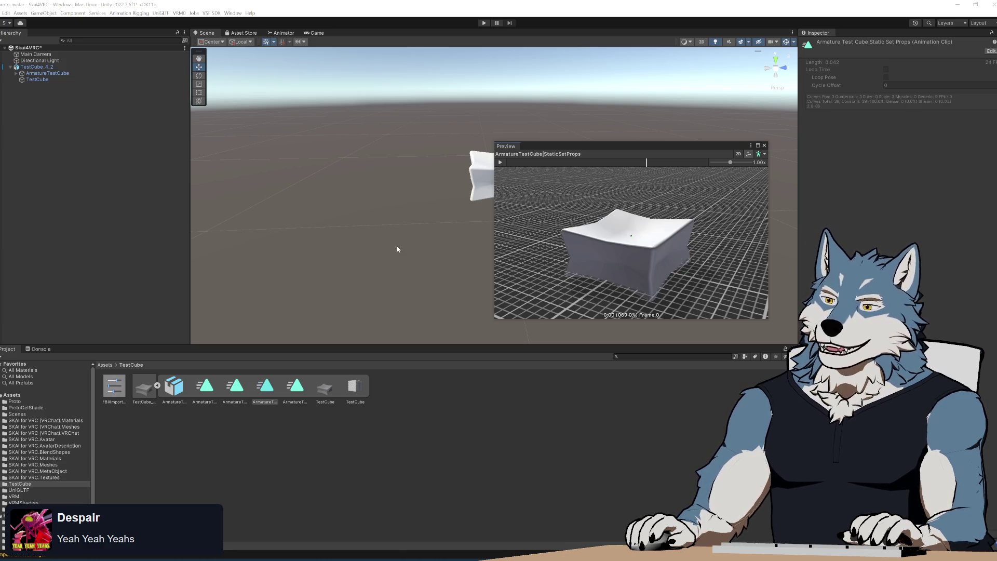
- Select the AnimatedProps clip again for preview
click(240, 391)
- Play the AnimatedProps clip, then close the floating animation preview
click(501, 162)
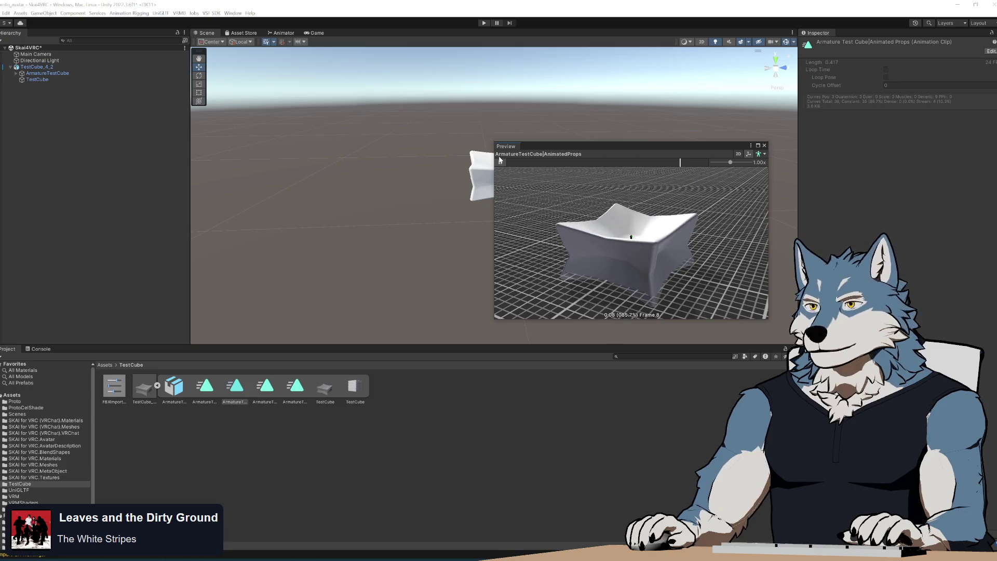
click(764, 146)
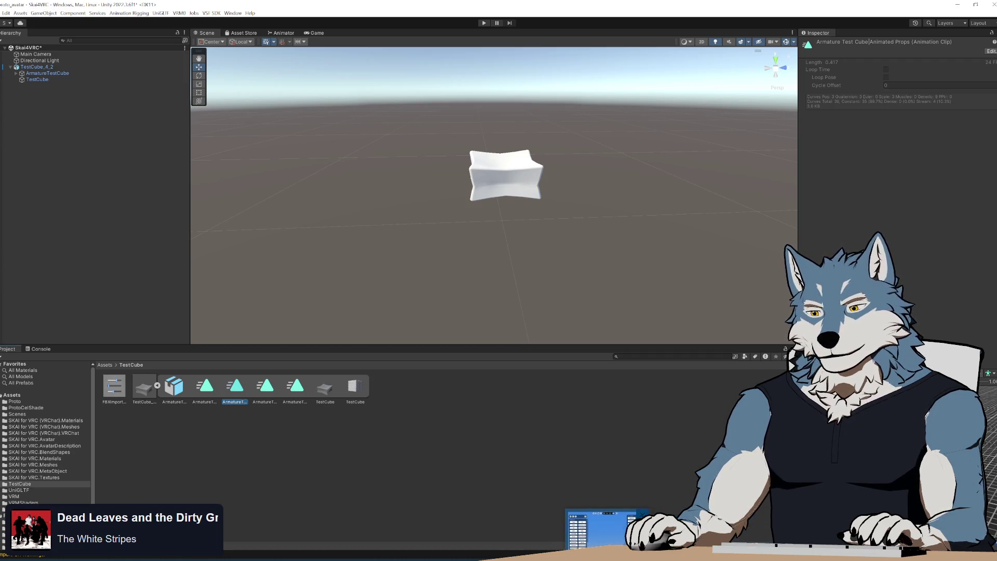
- In Blender, choose Separate Anims and export the selected armature and cube to FBX
click(395, 530)
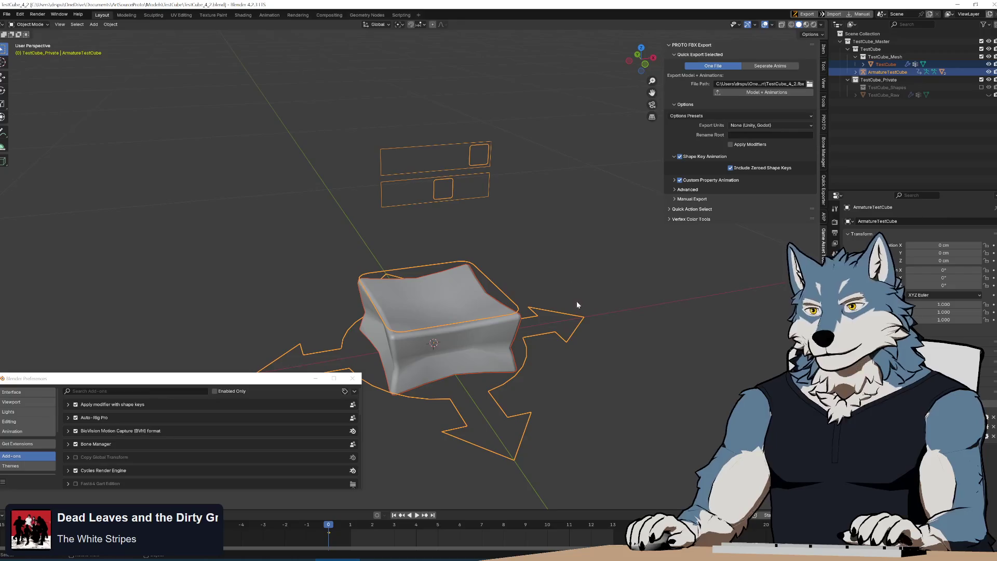
click(771, 66)
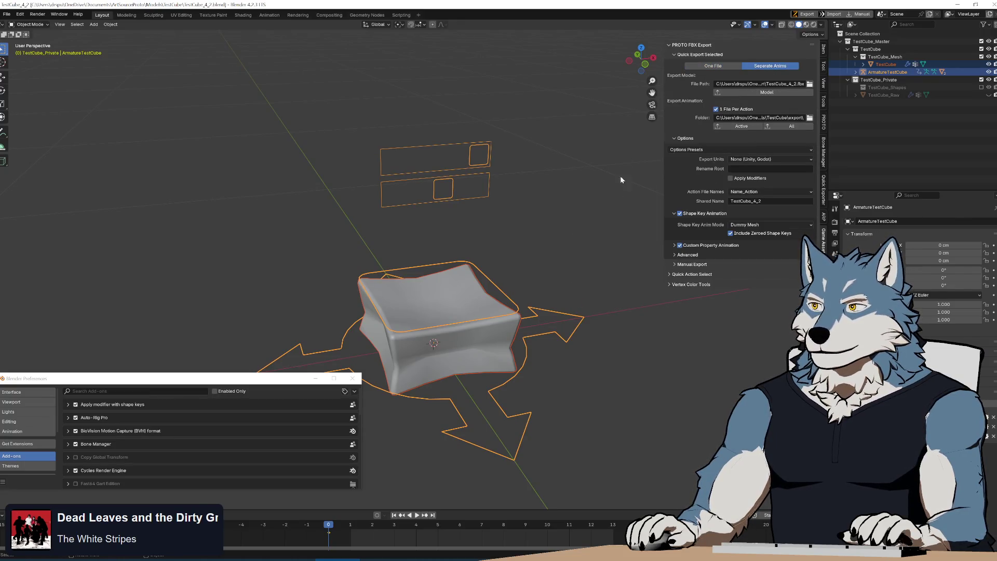
click(508, 225)
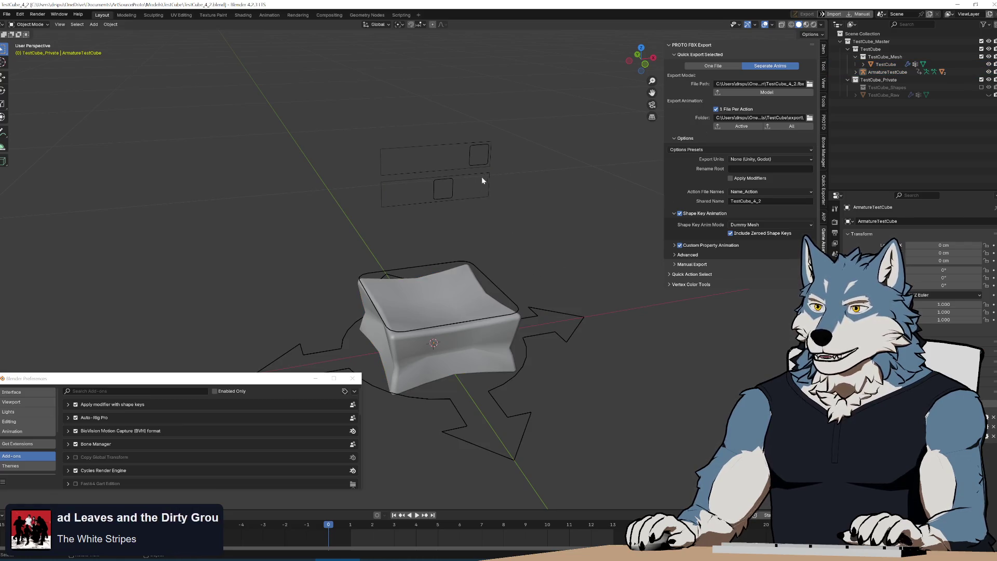
drag(485, 174, 532, 372)
click(748, 92)
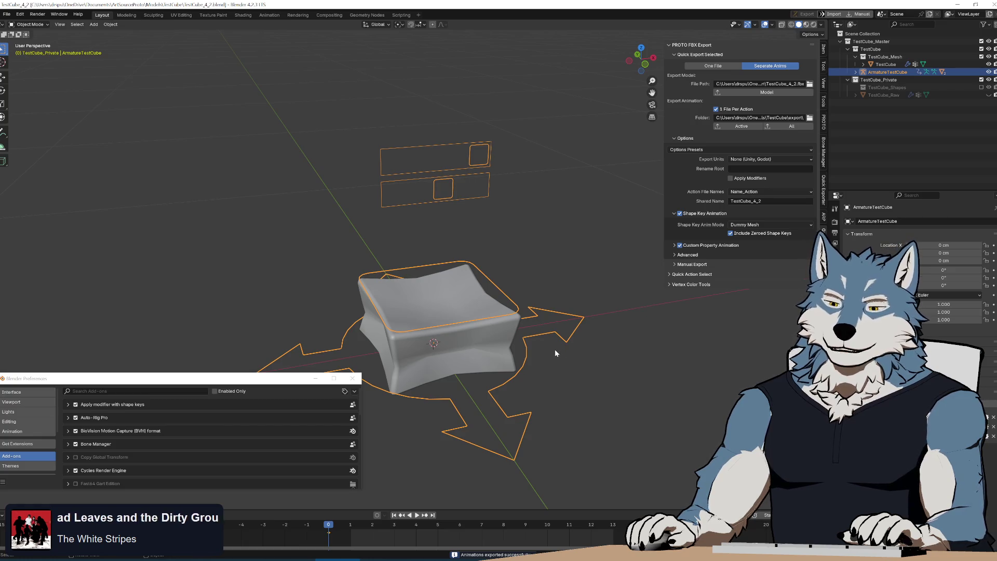
middle_drag(555, 351, 551, 344)
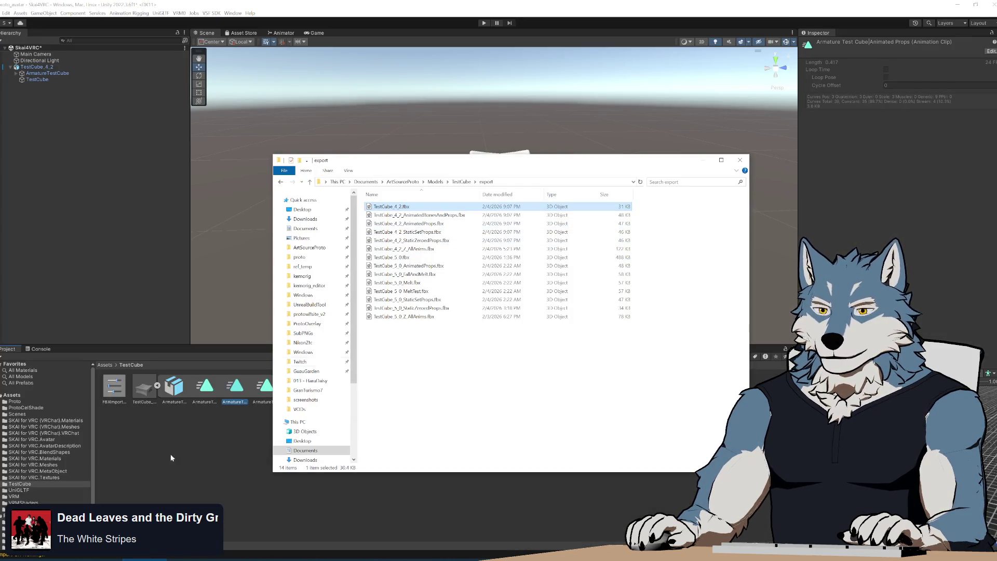
- Delete TestCube_4_2.fbx and its clips from Unity's TestCube folder
click(144, 387)
key(Delete)
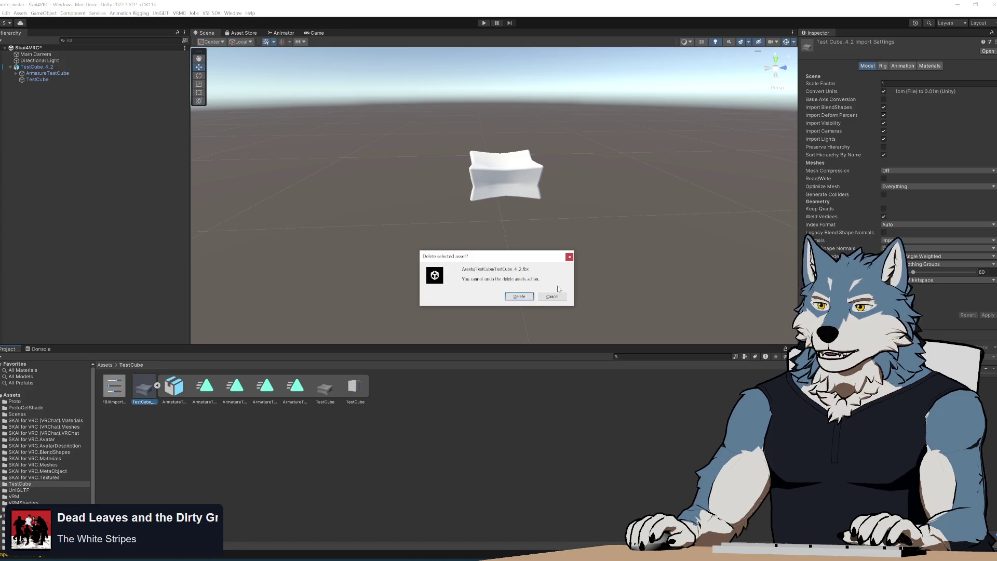
click(520, 298)
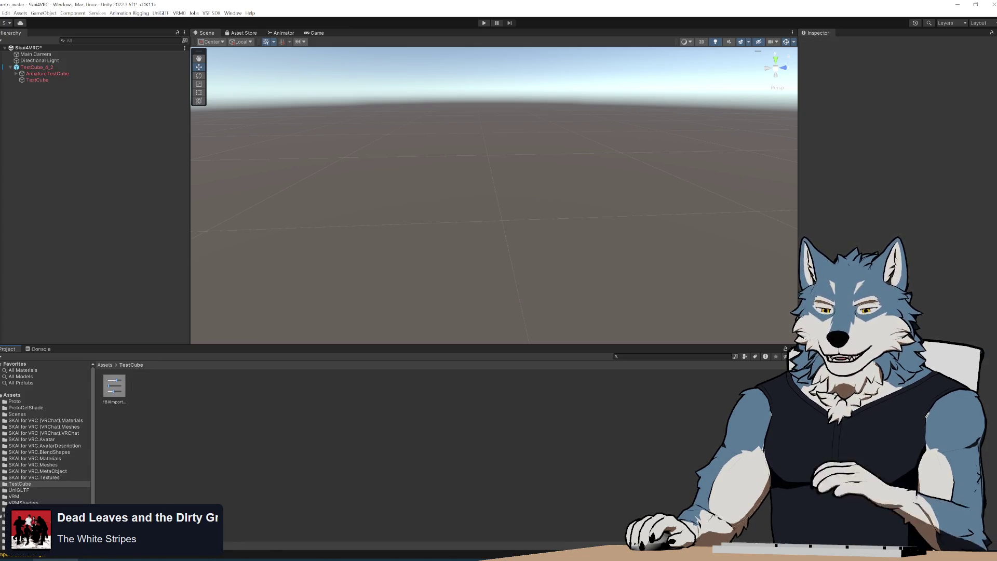
mouse_move(123, 559)
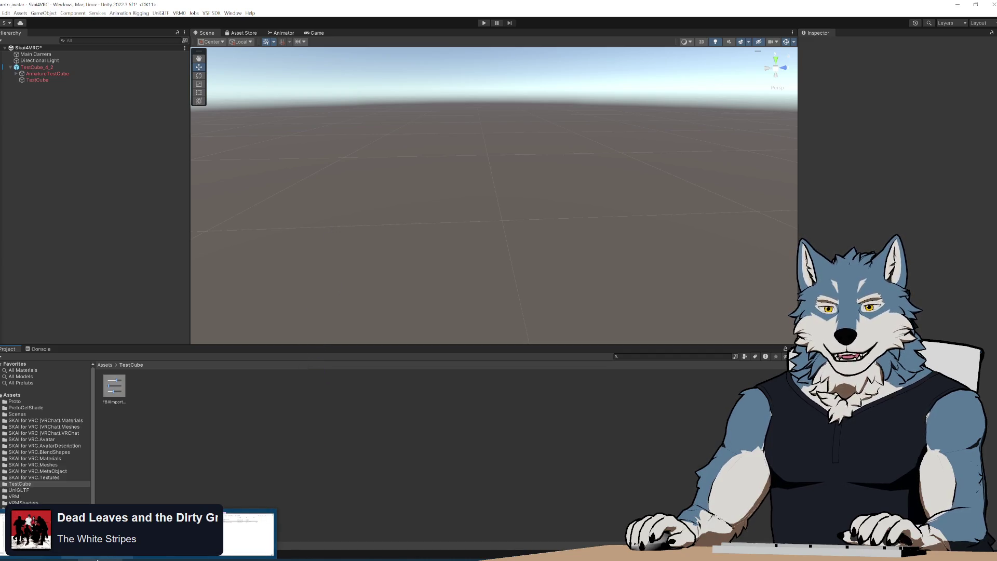
click(249, 535)
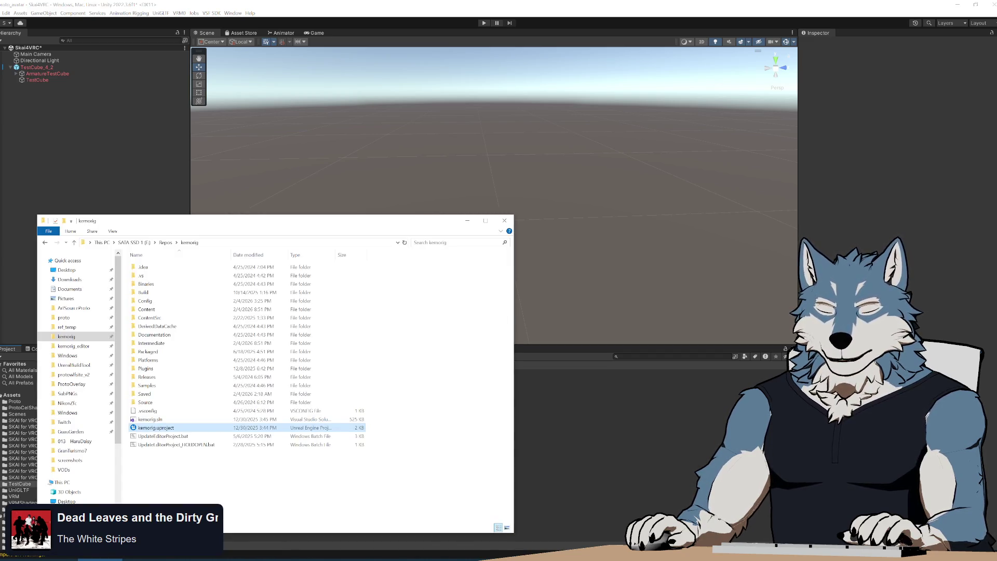
- Import TestCube_4_2.fbx from the export folder into Unity's Assets > TestCube folder
click(145, 560)
drag(400, 210, 189, 390)
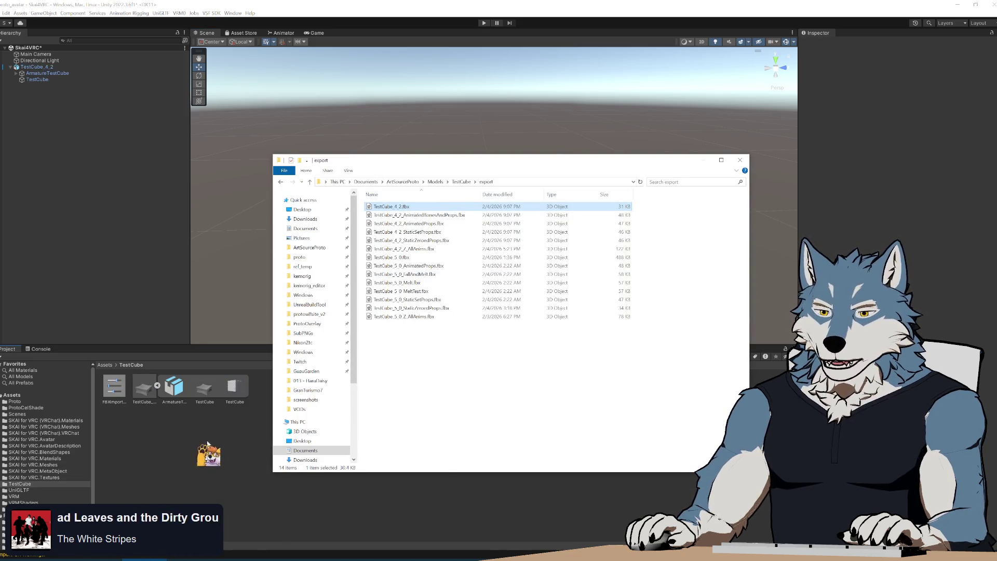
click(211, 460)
- Inspect the imported model, armature and TestCube mesh sub-assets, then clear the selection
click(147, 389)
click(205, 390)
click(234, 389)
click(204, 390)
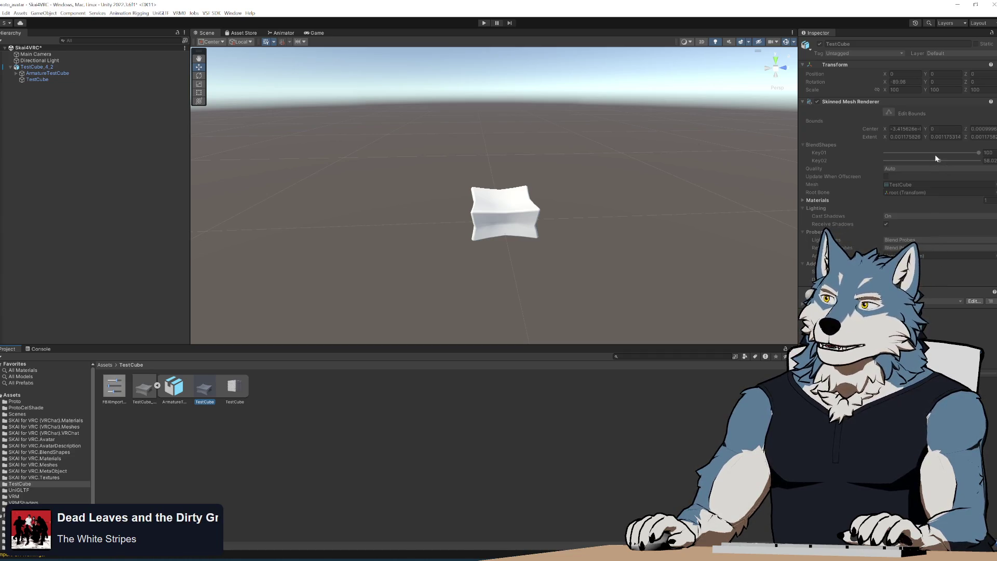
click(487, 300)
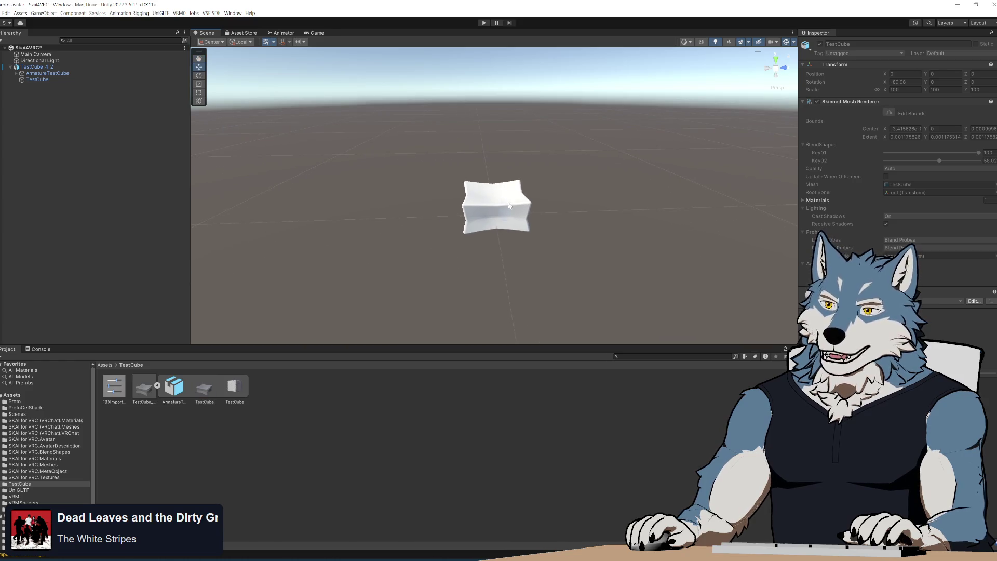
- Orbit the scene and select the TestCube_4_2 object and its TestCube mesh child
mouse_move(545, 240)
alt+mouse_down()
mouse_move(566, 247)
mouse_move(482, 204)
alt+mouse_up()
click(482, 204)
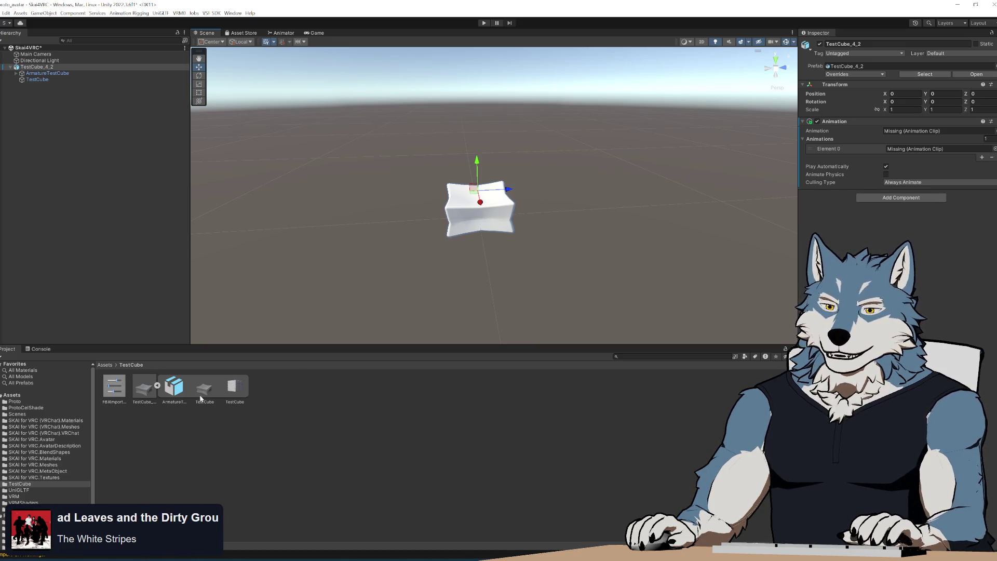
click(483, 209)
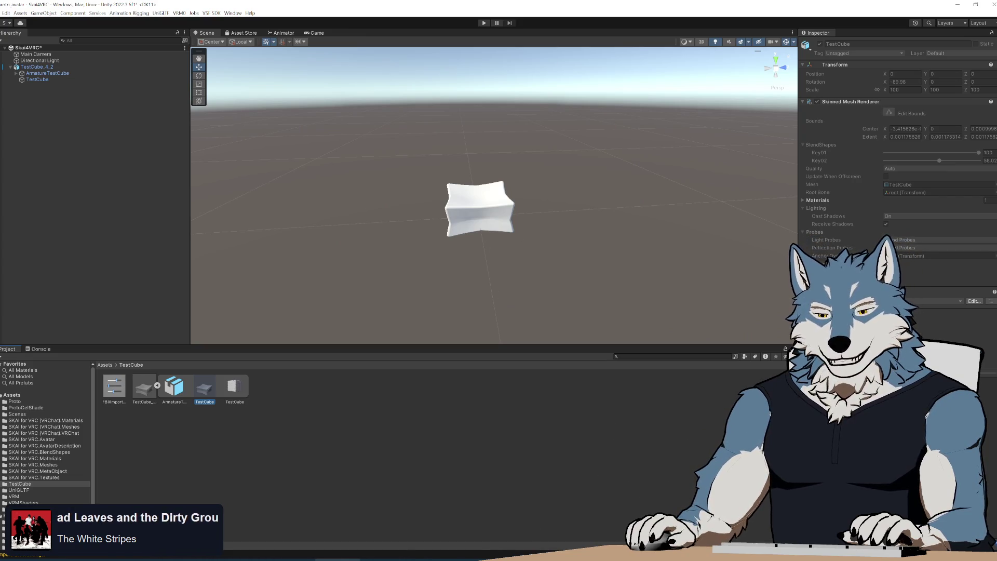
- Minimize the open windows and open the Game Asset Tools changelog.txt from the desktop
key(alt+Tab)
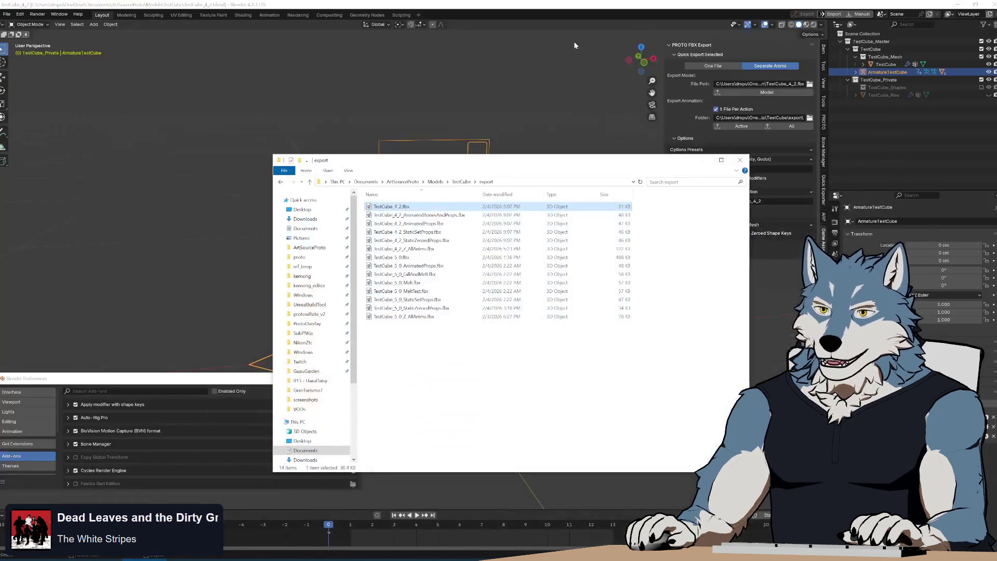
click(963, 7)
click(964, 7)
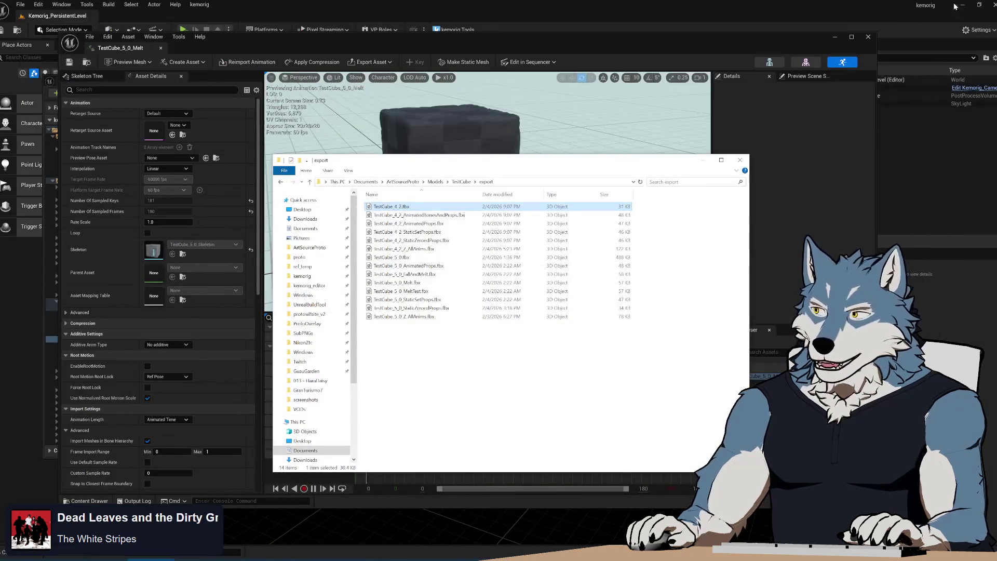
click(964, 8)
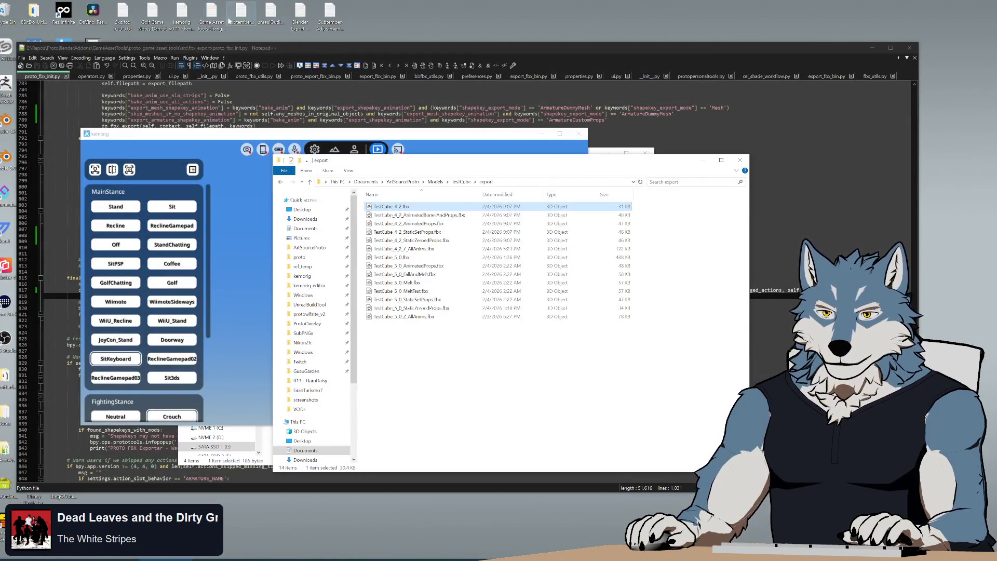
double_click(212, 21)
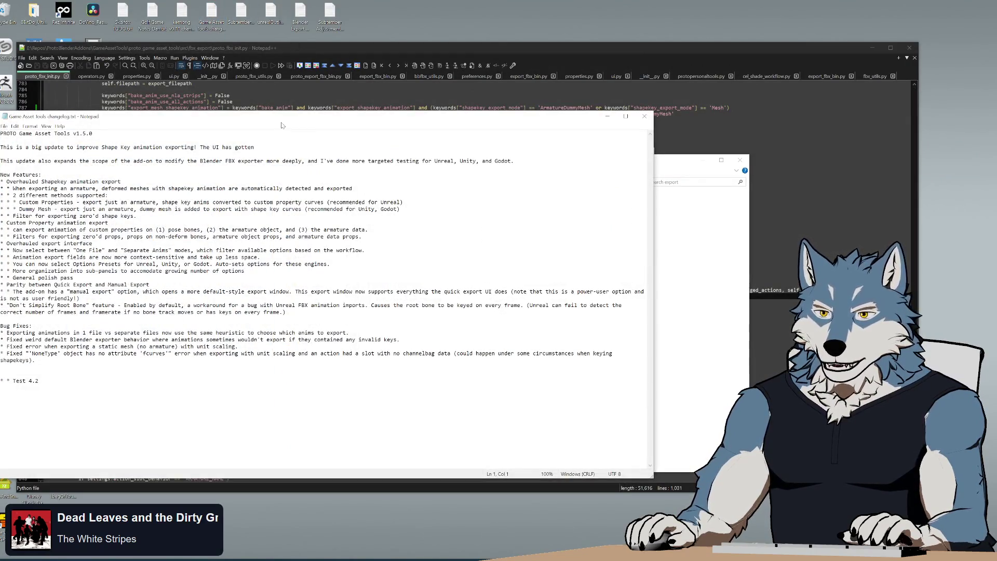
- Add the line '* * Option to set shapekeys to 0' to the changelog and save it
drag(282, 125, 408, 105)
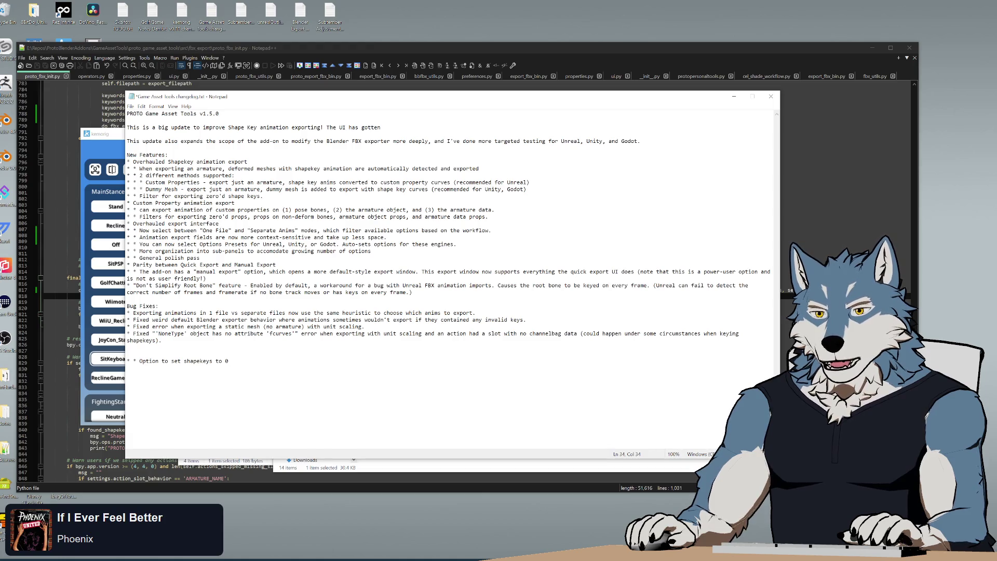
key(ctrl+s)
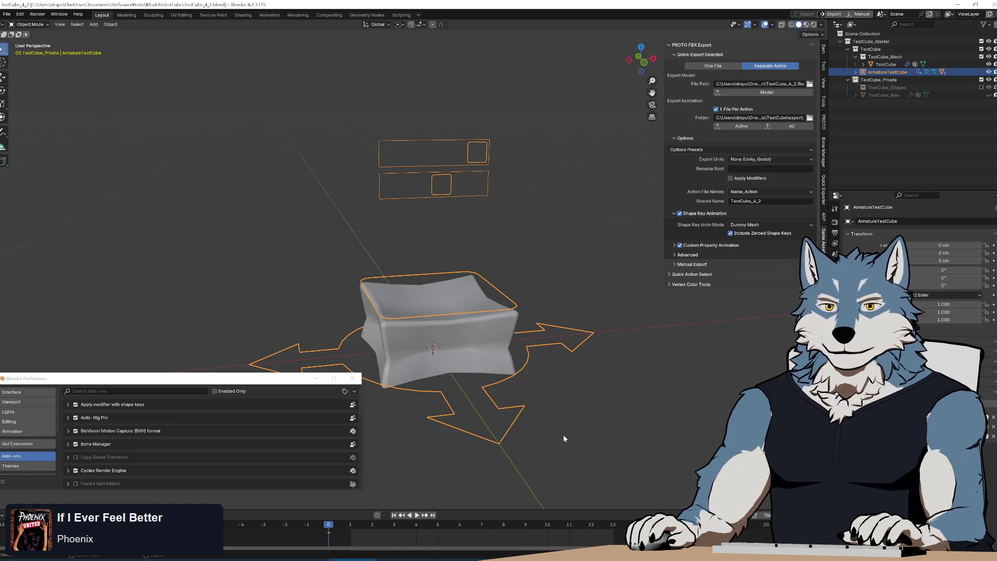
key(Tab)
key(KP_Decimal)
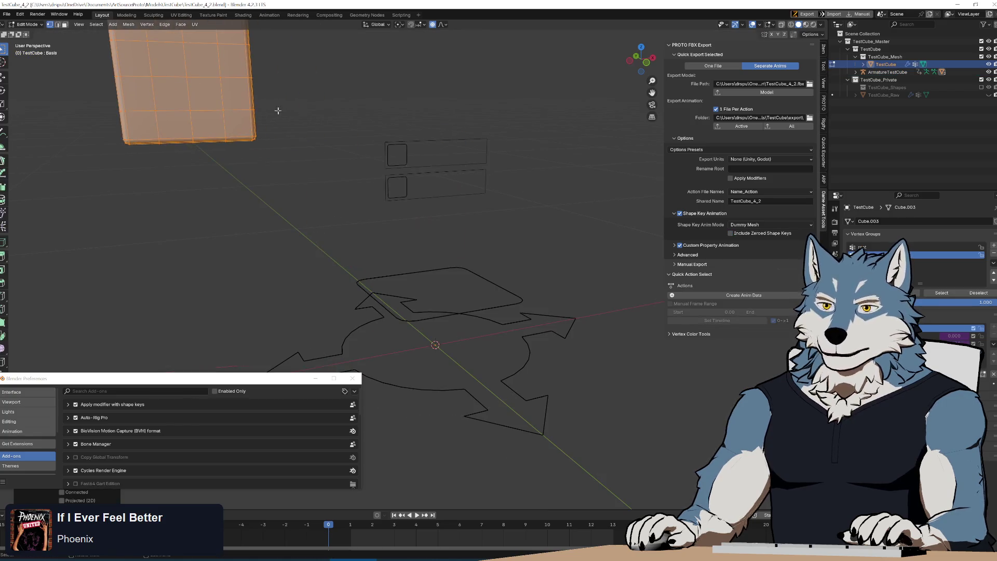
key(r)
key(r)
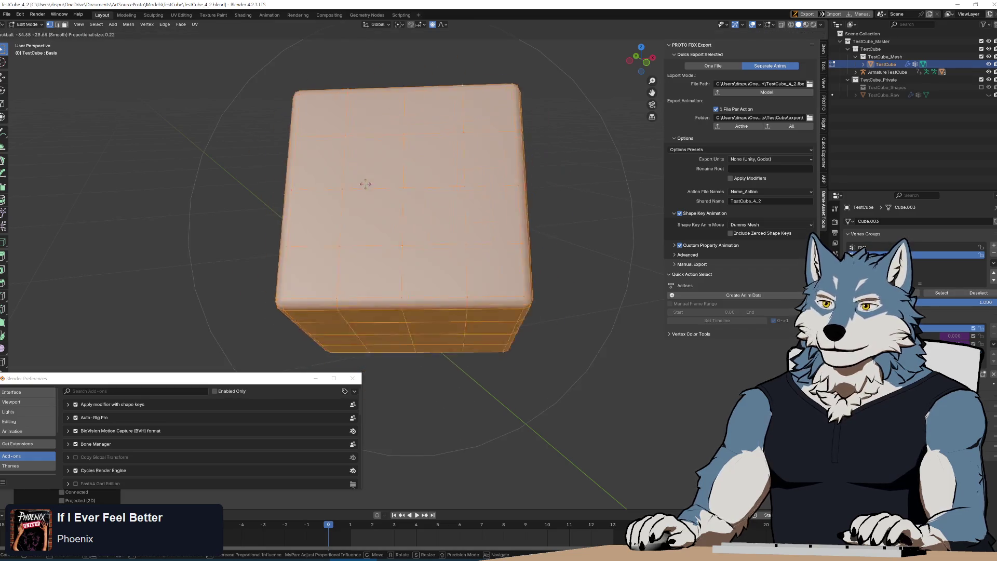
key(Escape)
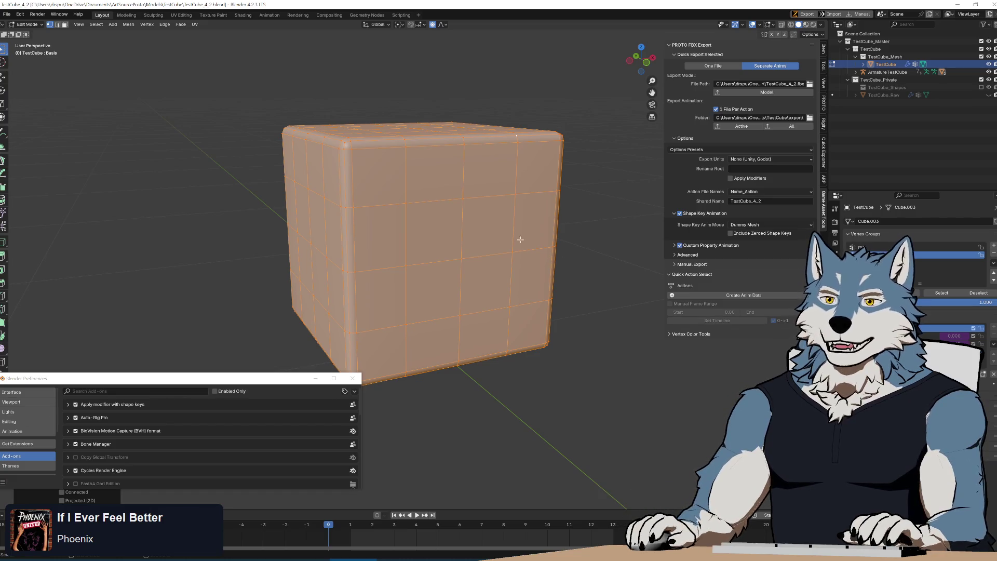
key(r)
key(r)
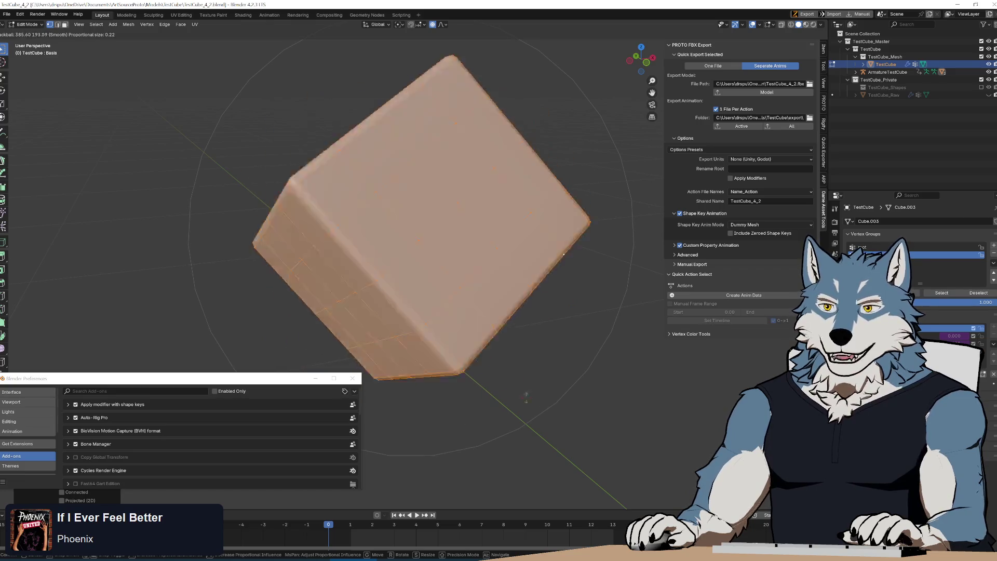
key(Escape)
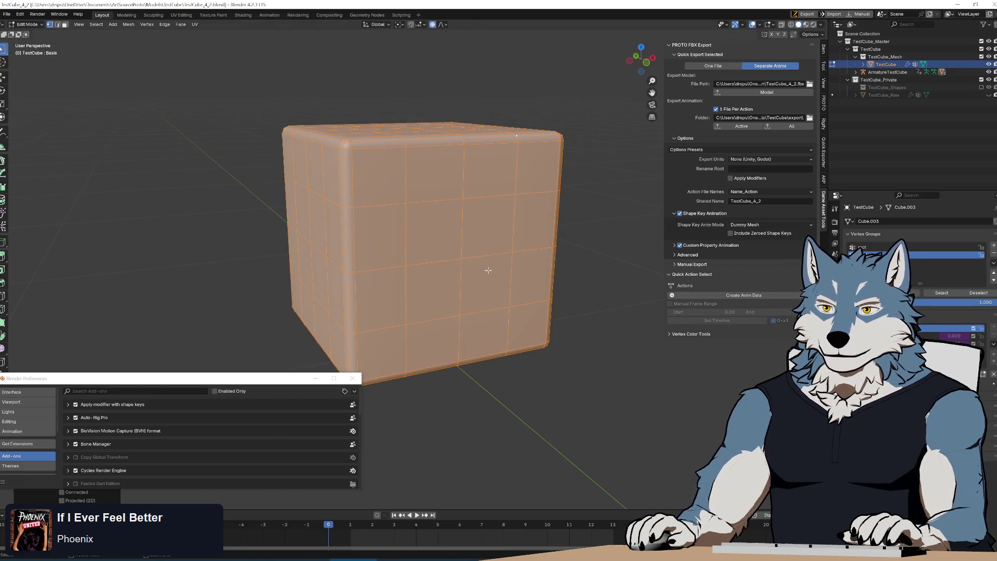
scroll(449, 254, down, 3)
mouse_move(449, 254)
shift+middle_down()
mouse_move(527, 326)
mouse_move(468, 298)
mouse_move(493, 230)
mouse_move(495, 239)
shift+middle_up()
key(Tab)
scroll(493, 308, up, 1)
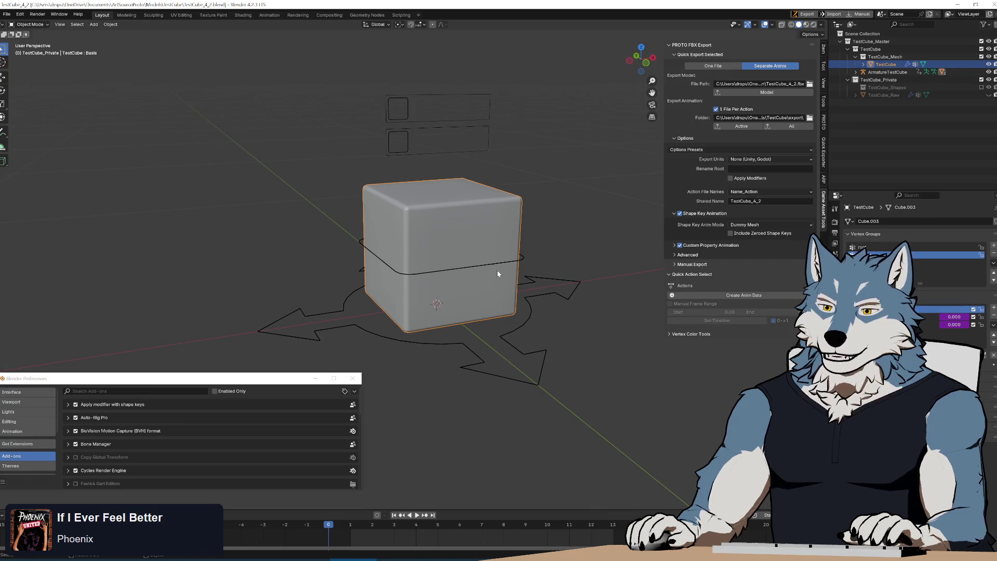
- In Blender, nudge the ArmatureTestCube's center bone in Edit Mode and turn X-ray off
click(523, 259)
key(Tab)
mouse_move(566, 254)
middle_down()
mouse_move(768, 26)
mouse_move(633, 167)
mouse_move(541, 193)
mouse_move(418, 260)
middle_up()
click(418, 260)
key(g)
click(447, 263)
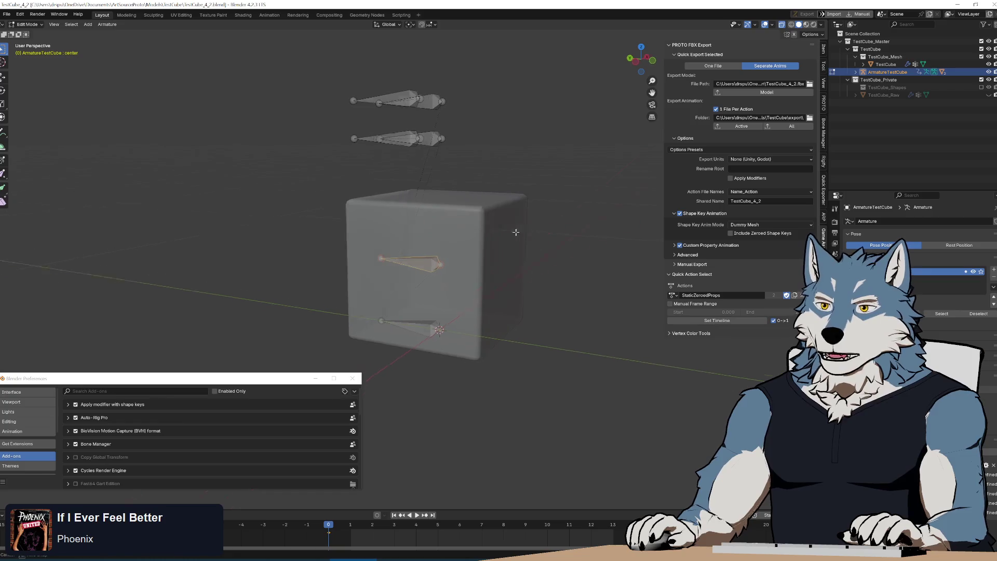
key(Tab)
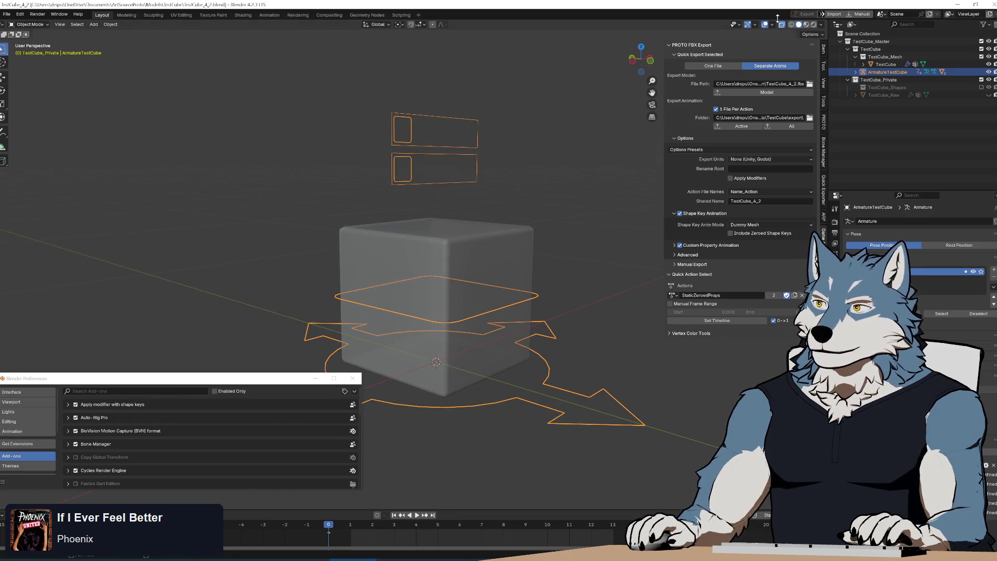
click(782, 24)
middle_drag(676, 94, 499, 221)
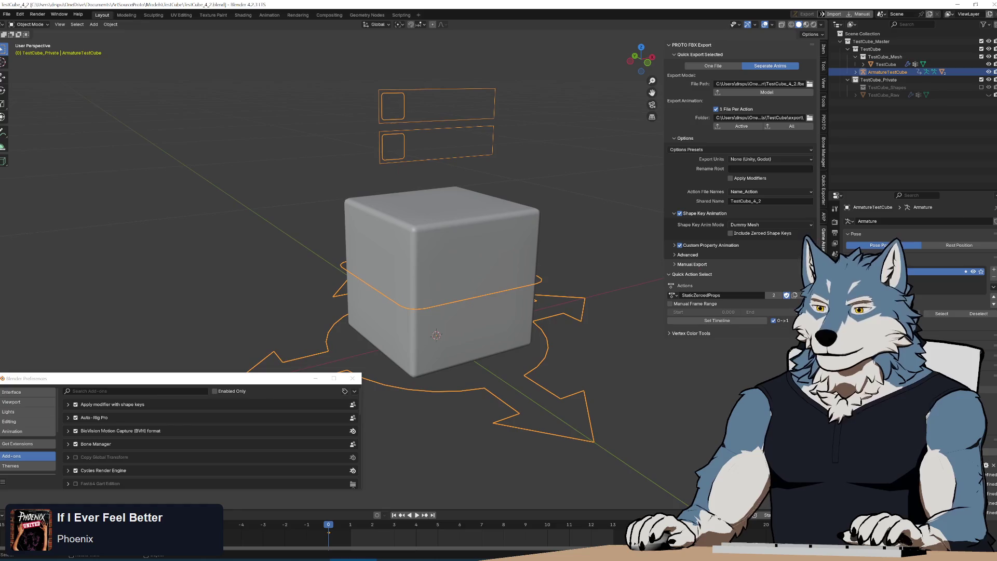
- Import the four TestCube 4_2 FBX exports into Unity and expand the AnimatedBonesAndProps model
key(alt+Tab)
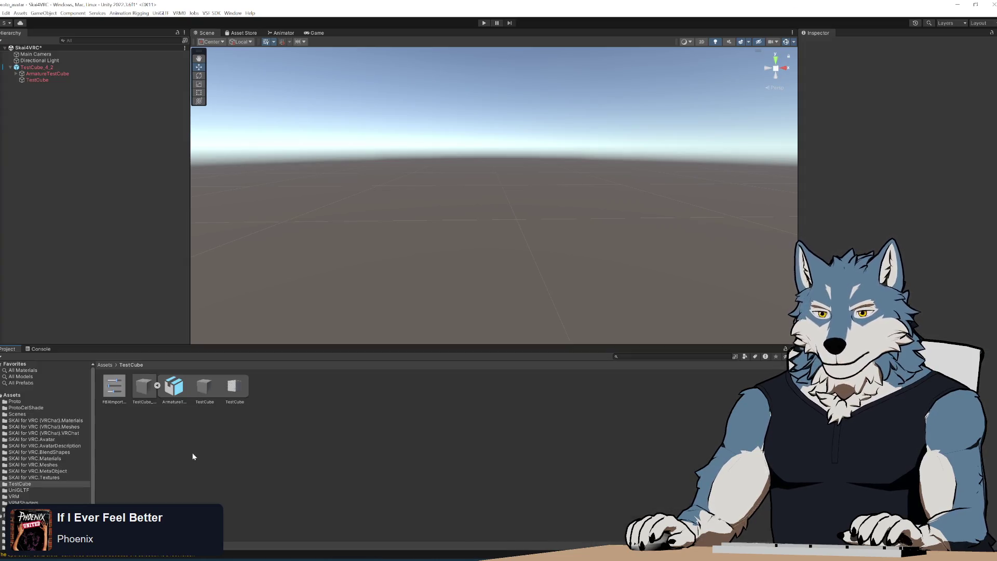
key(alt+Tab)
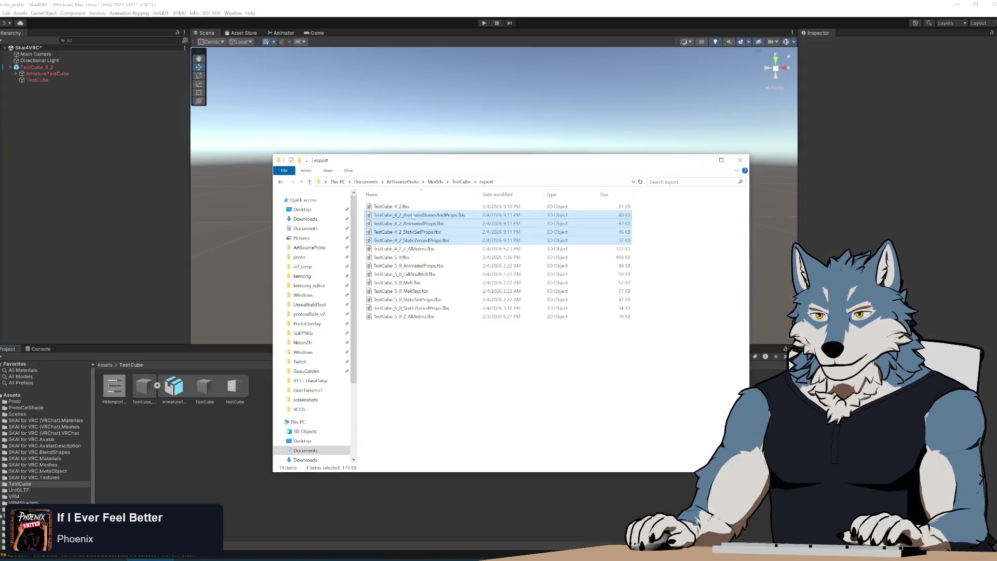
click(213, 479)
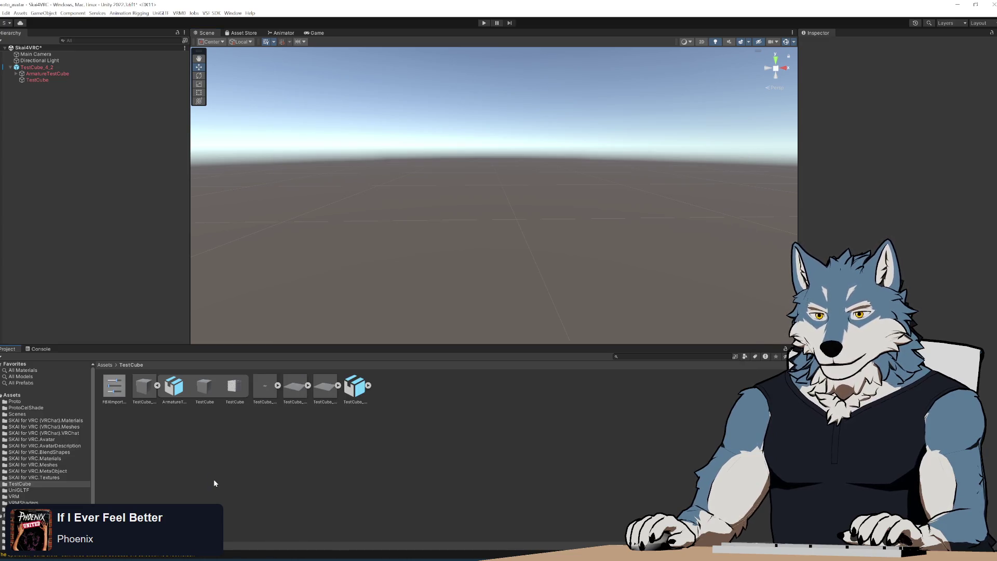
click(265, 396)
click(278, 385)
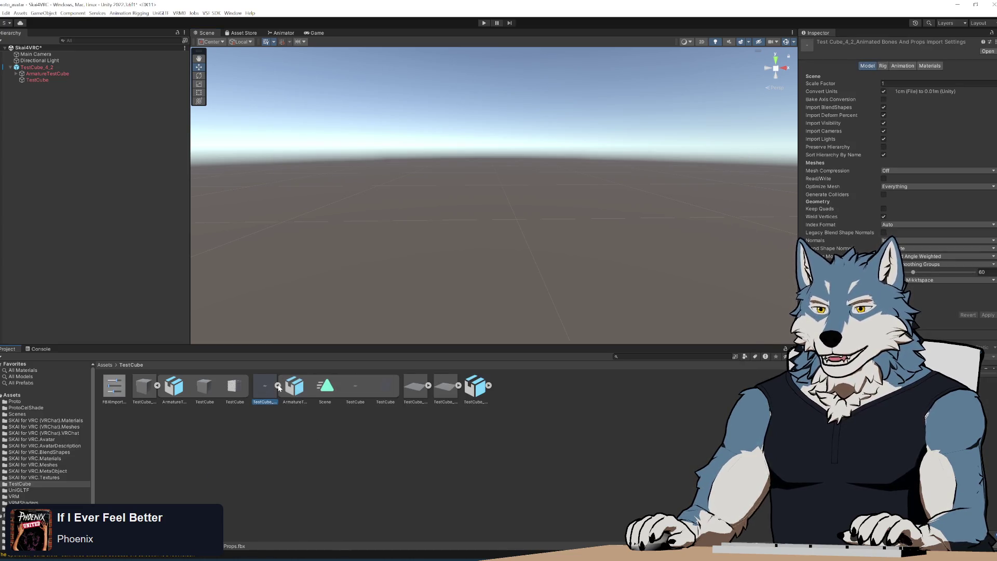
- Play the AnimatedBonesAndProps Scene clip in an undocked preview, then select the last file's Scene clip
click(327, 387)
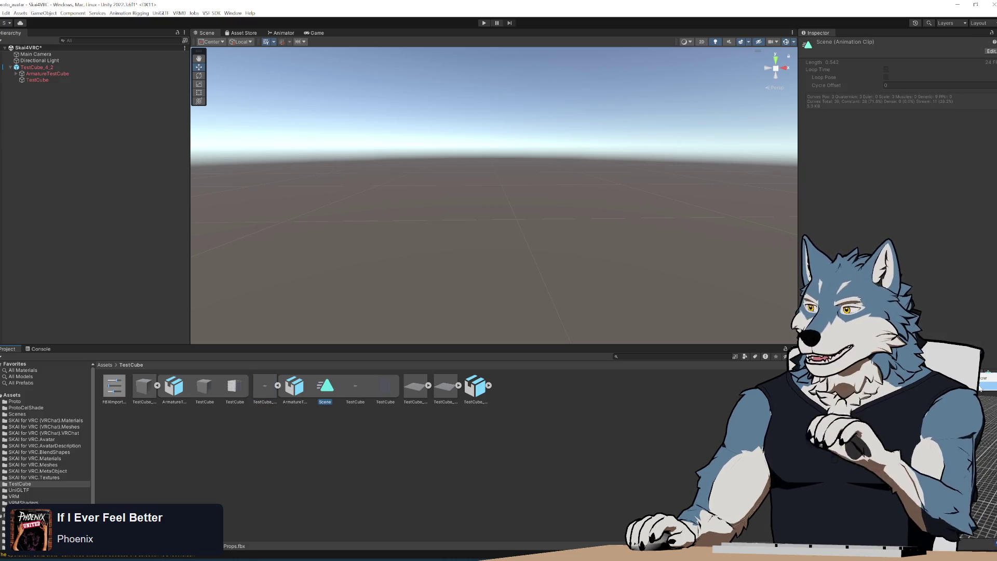
mouse_move(883, 364)
mouse_down()
mouse_move(604, 153)
mouse_move(354, 110)
mouse_up()
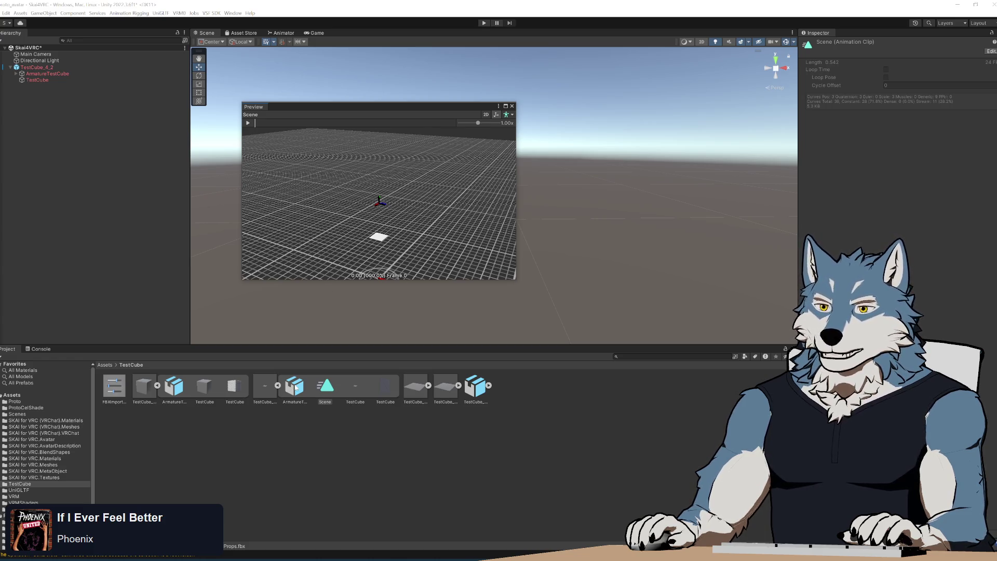
click(260, 389)
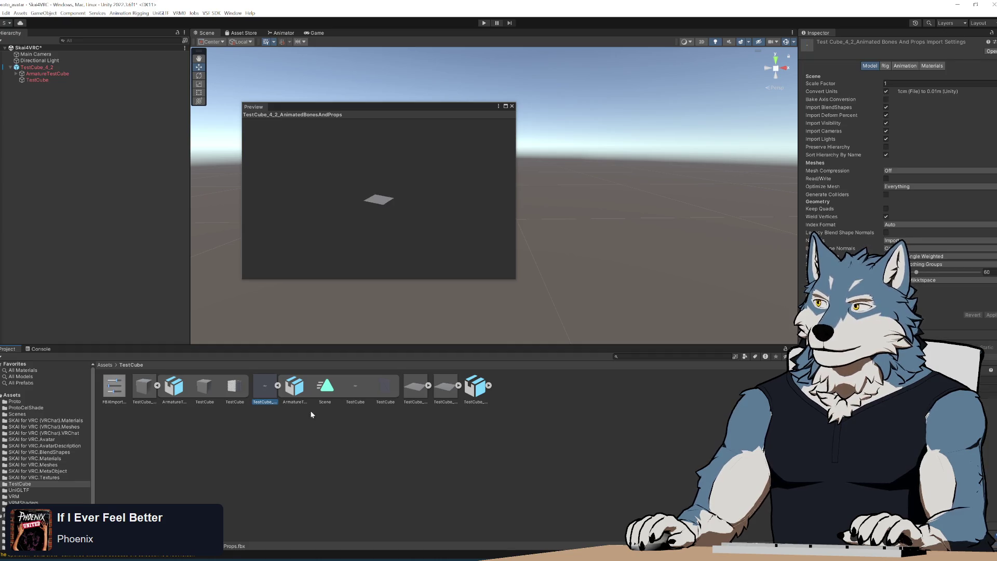
click(325, 390)
mouse_move(375, 216)
mouse_down()
mouse_move(415, 199)
mouse_move(418, 208)
mouse_up()
click(249, 123)
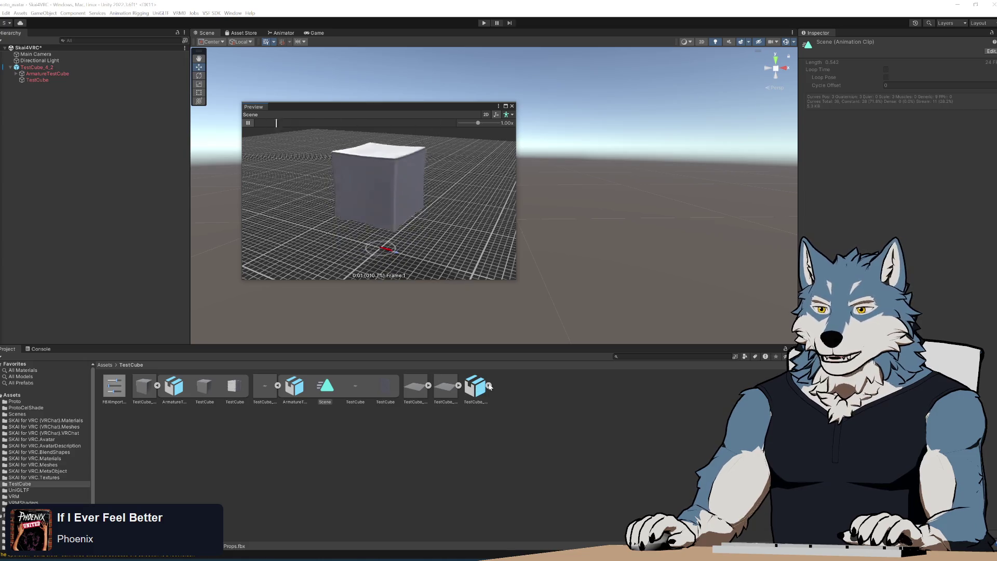
click(535, 392)
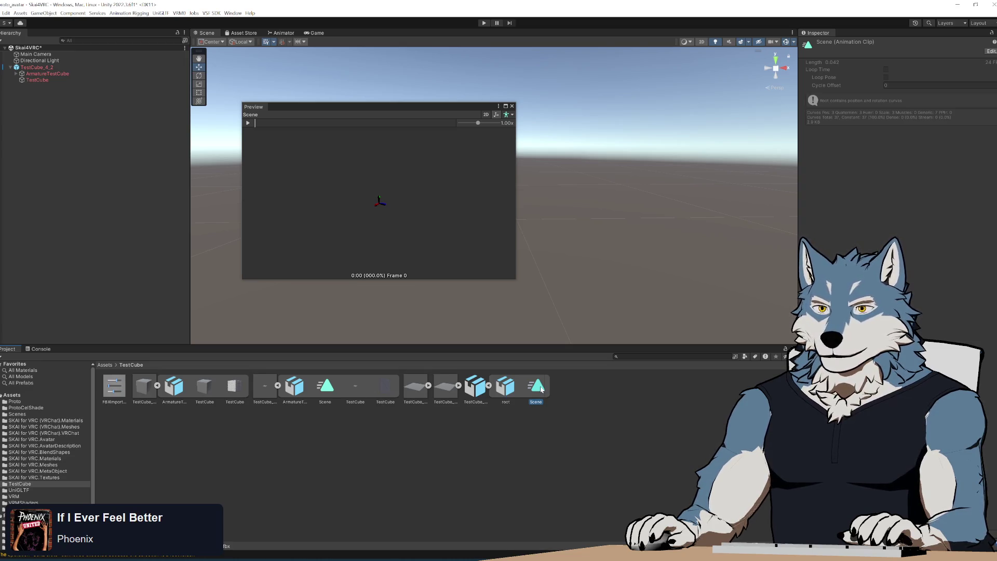
- Open the Scene clip's Animation window, then close it to uncover the preview
double_click(538, 392)
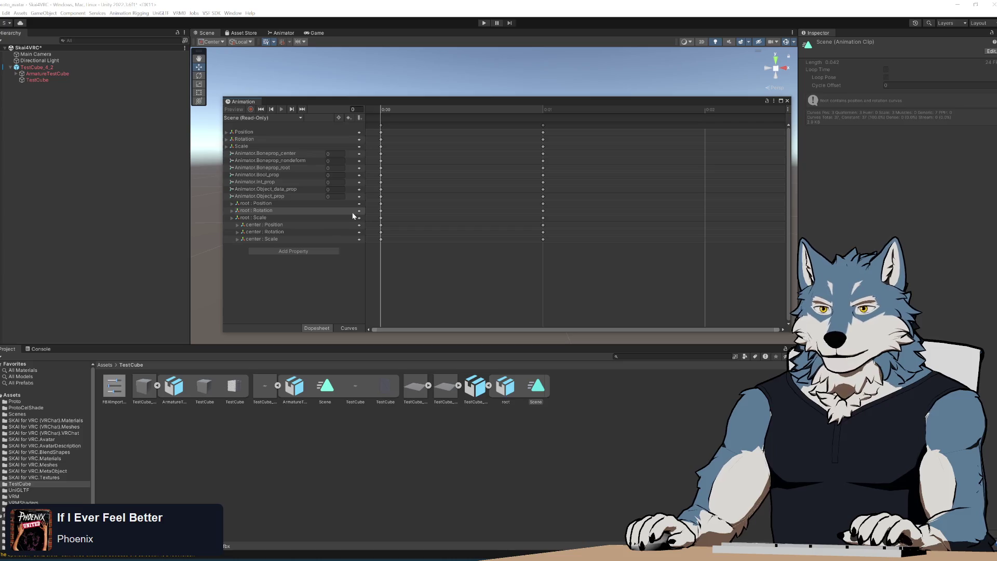
mouse_move(304, 101)
mouse_down()
mouse_move(340, 339)
mouse_move(300, 138)
mouse_up()
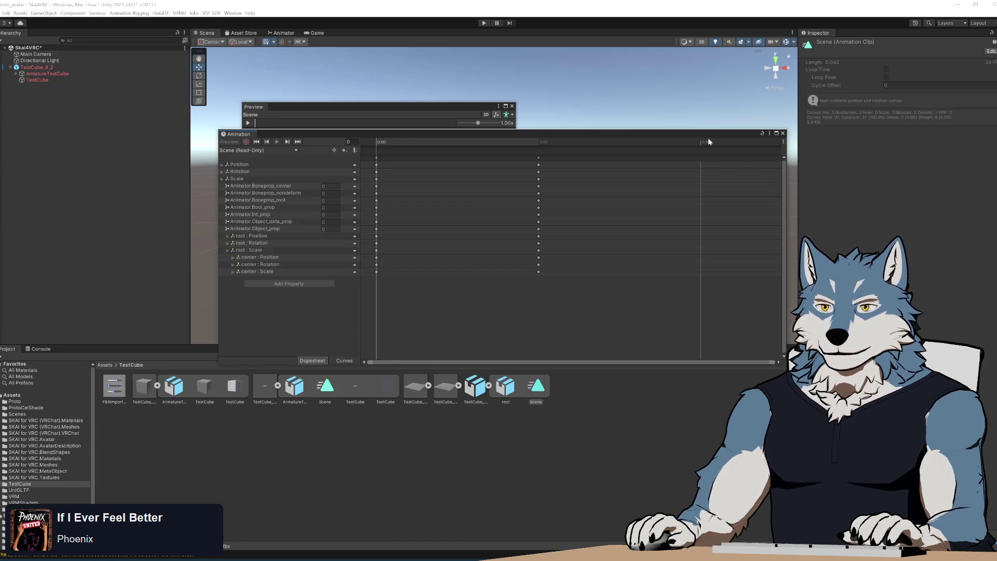
click(783, 133)
- Zoom the preview out and orbit low along the grid, then reopen the clip's keyframes
mouse_move(150, 391)
mouse_down()
mouse_move(372, 226)
mouse_move(386, 239)
mouse_move(397, 216)
mouse_up()
scroll(396, 212, up, 5)
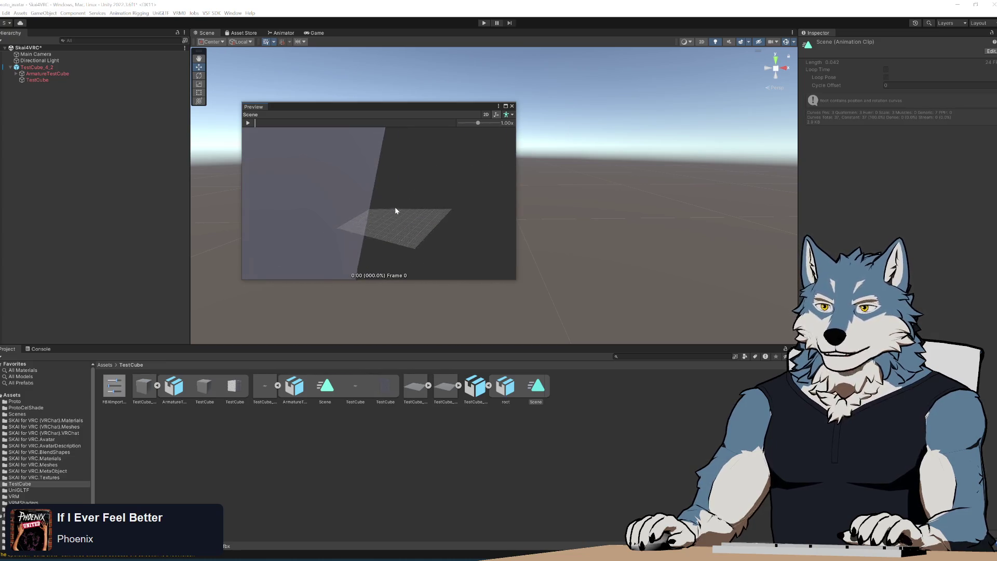
scroll(395, 207, down, 10)
scroll(384, 217, up, 5)
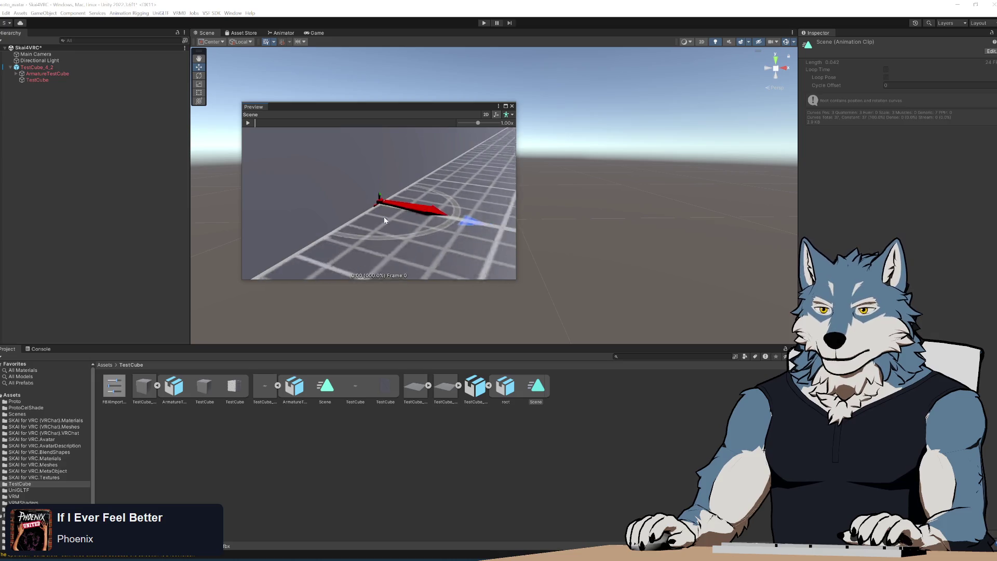
scroll(385, 217, down, 3)
scroll(384, 217, down, 3)
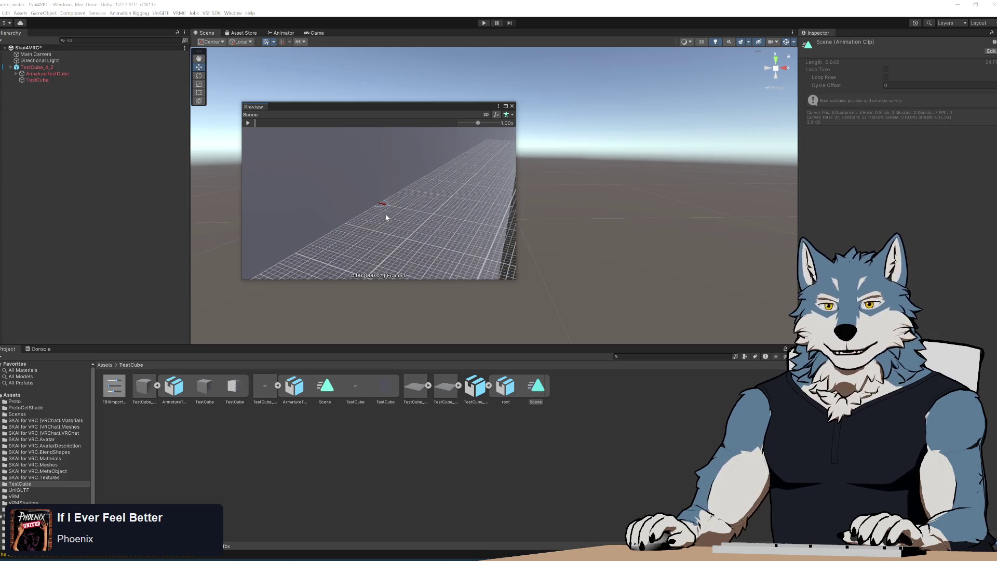
mouse_move(386, 214)
mouse_down()
mouse_move(410, 203)
mouse_move(378, 190)
mouse_move(241, 196)
mouse_move(386, 211)
mouse_move(364, 217)
mouse_move(355, 213)
mouse_move(425, 196)
mouse_move(410, 203)
mouse_move(441, 219)
mouse_up()
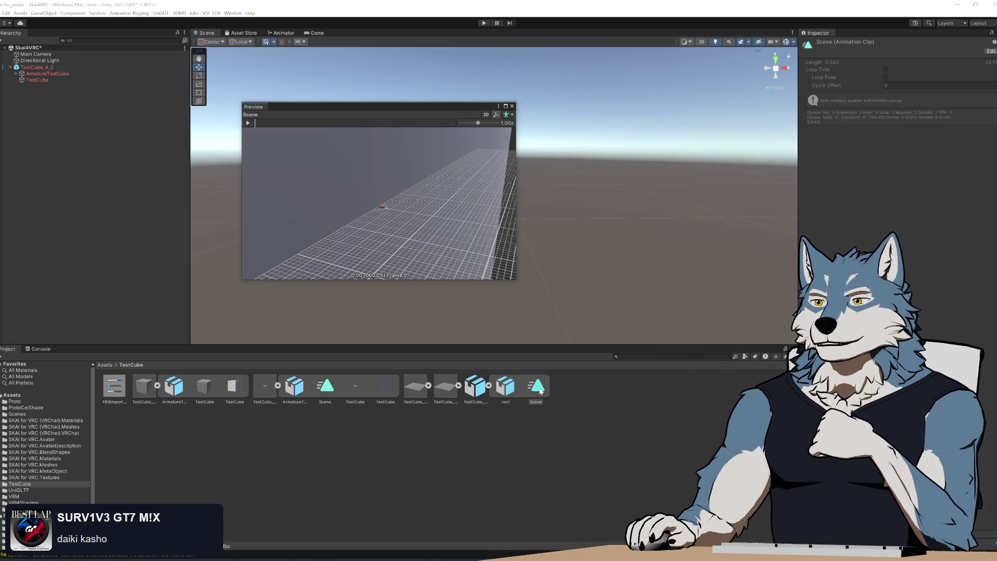
double_click(540, 391)
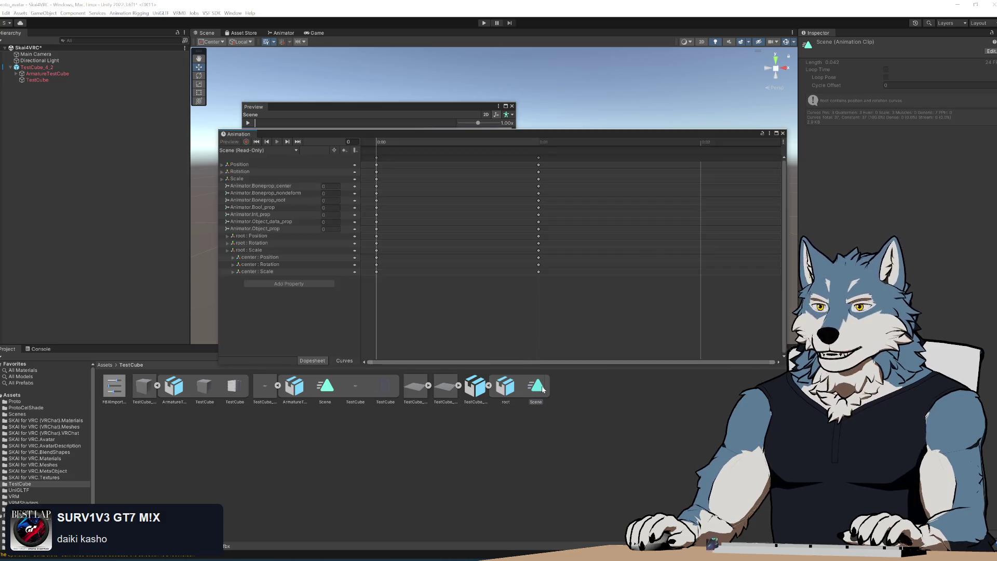
- Enable Preserve Hierarchy on the StaticZeroedProps model, apply it, and re-preview its Scene clip
click(784, 134)
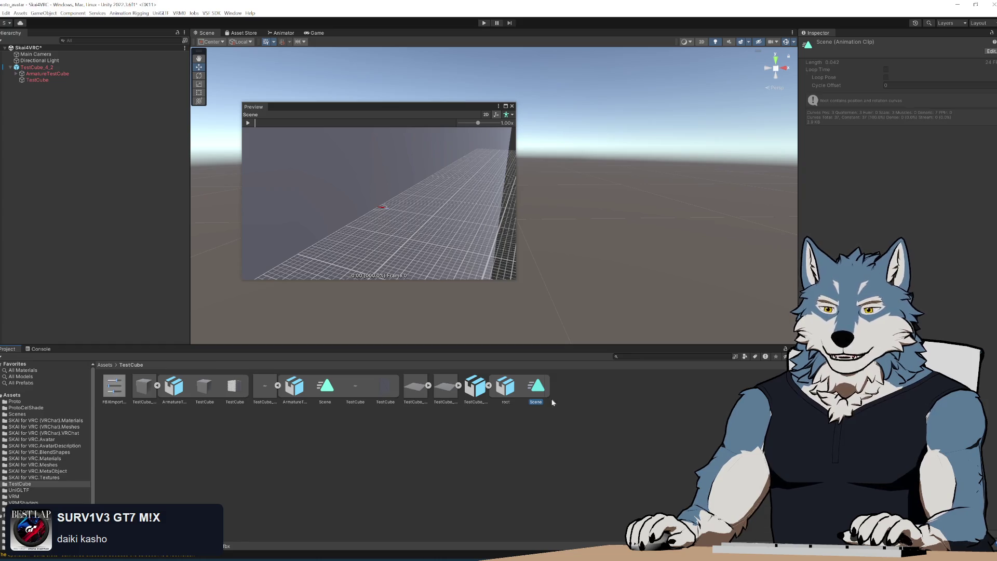
click(475, 387)
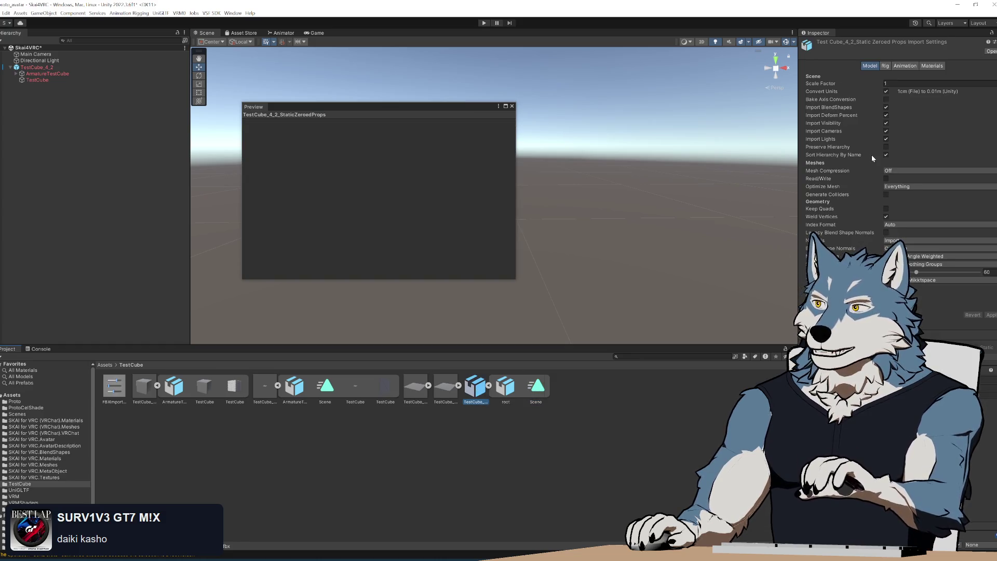
click(887, 147)
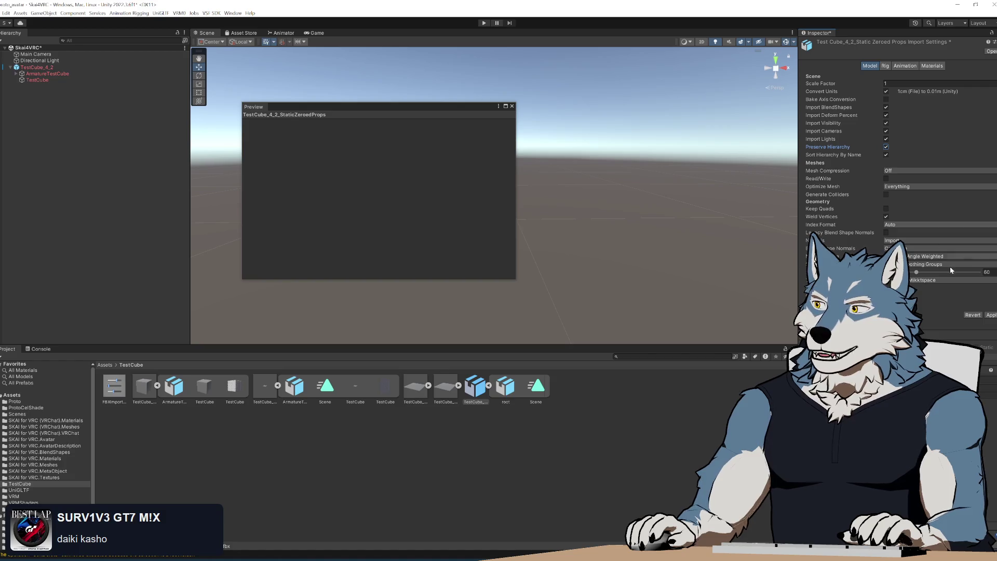
click(991, 316)
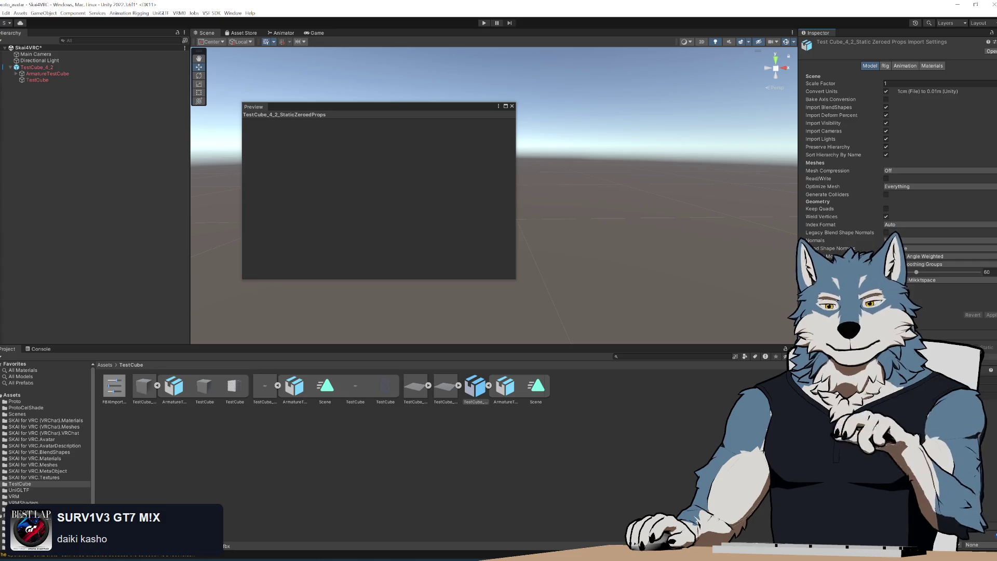
click(535, 388)
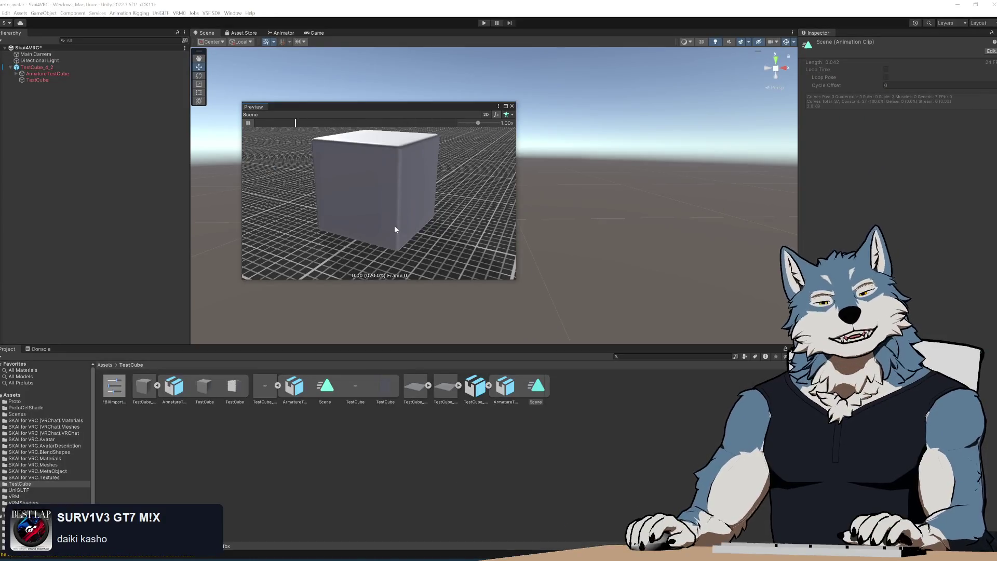
key(alt+Tab)
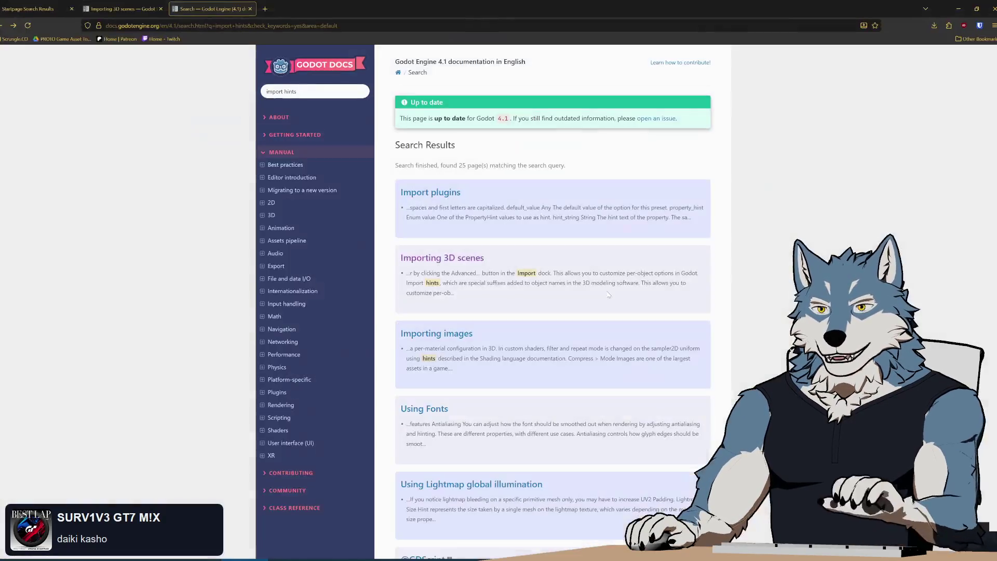
- Search 'vrchat unity version' and open VRChat's Current Unity Version page showing 2022.3.22f1
key(ctrl+t)
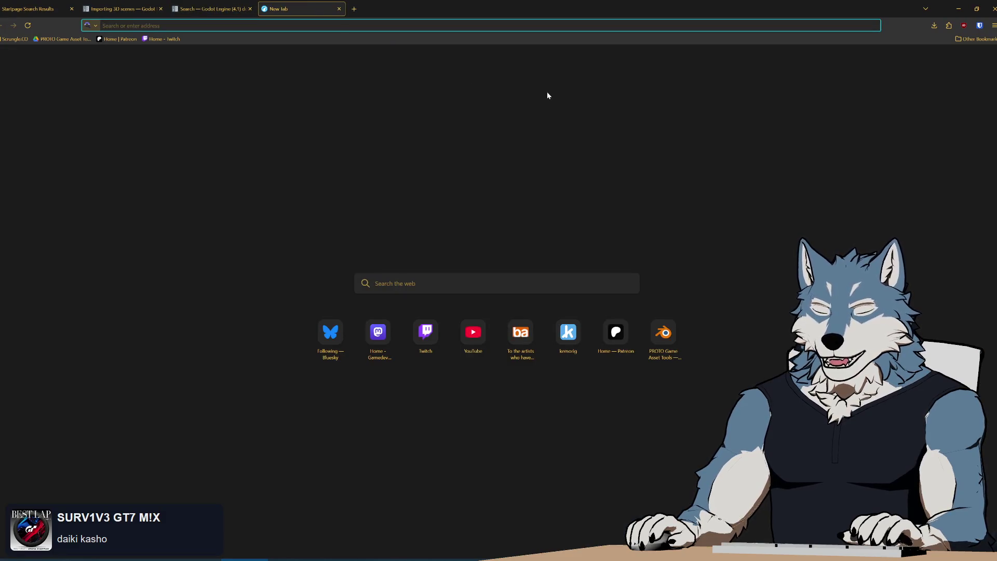
text(vrchat unity version)
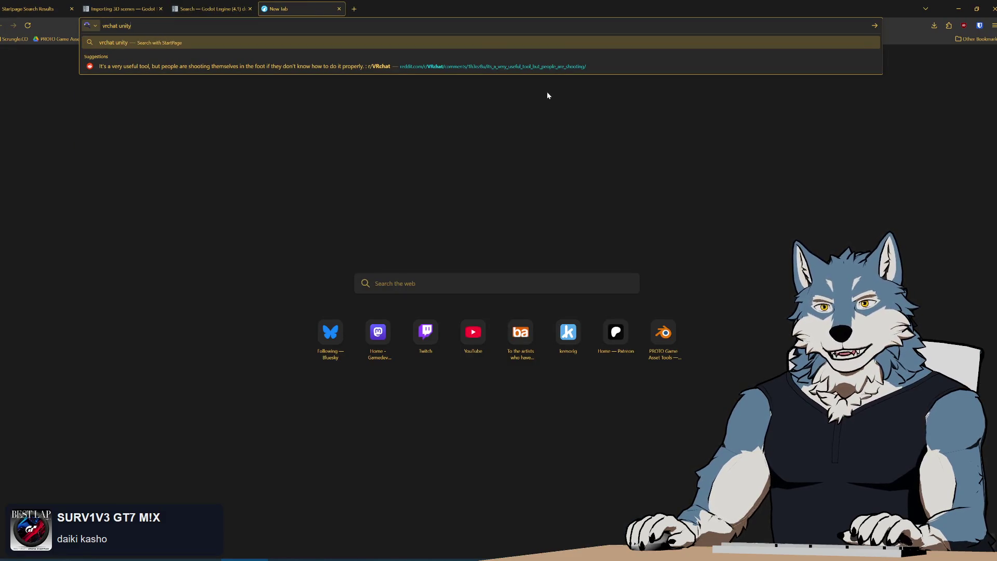
key(Return)
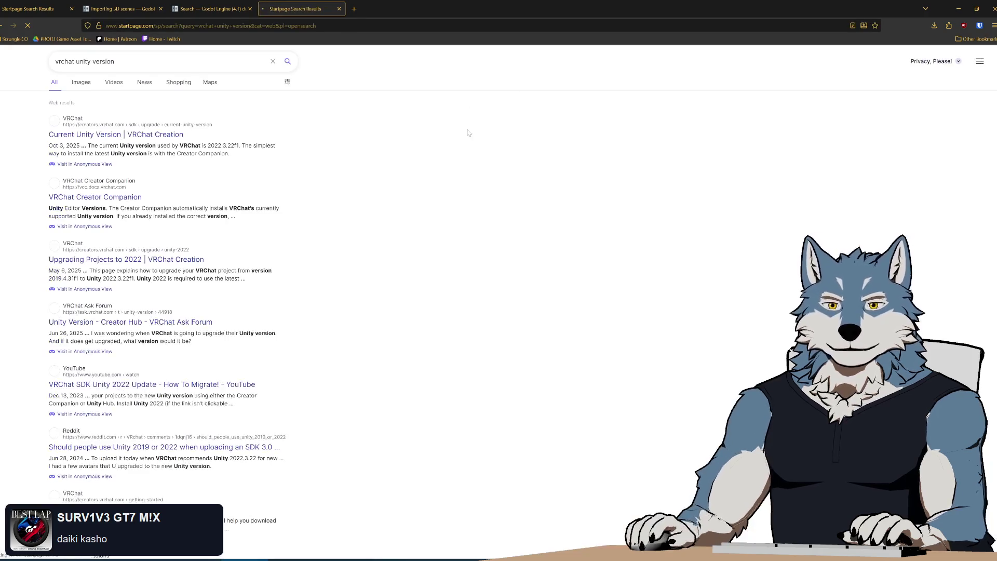
click(114, 147)
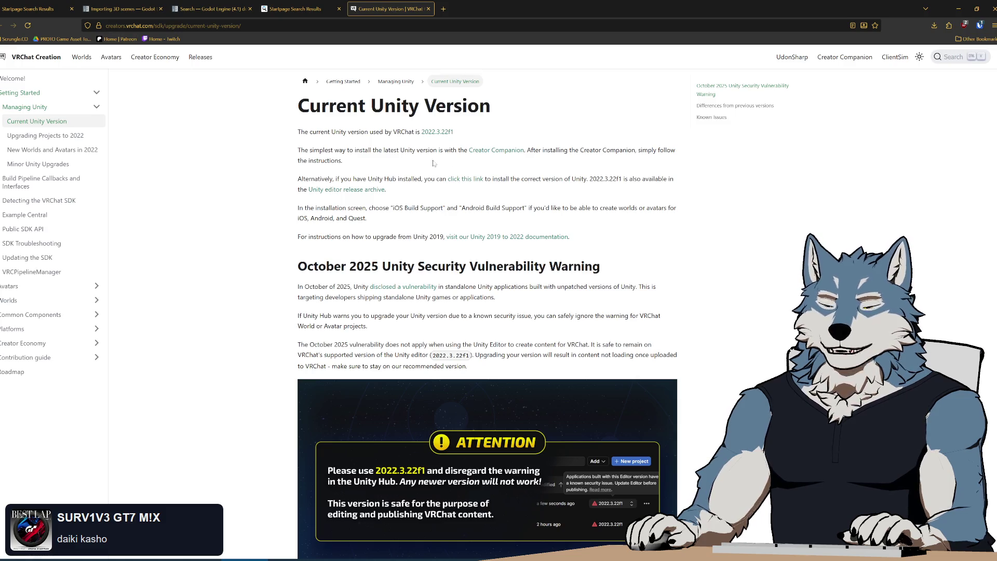
mouse_move(518, 21)
mouse_down()
mouse_move(490, 263)
mouse_move(490, 111)
mouse_up()
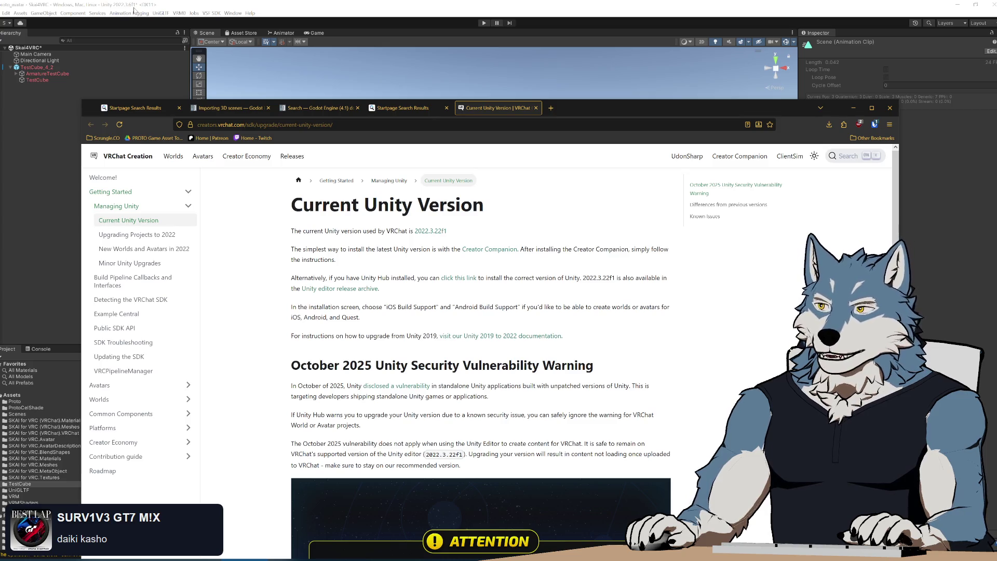
- Review the Unity 2022.3.22f1 release and install page, then return to the Unity editor
click(436, 232)
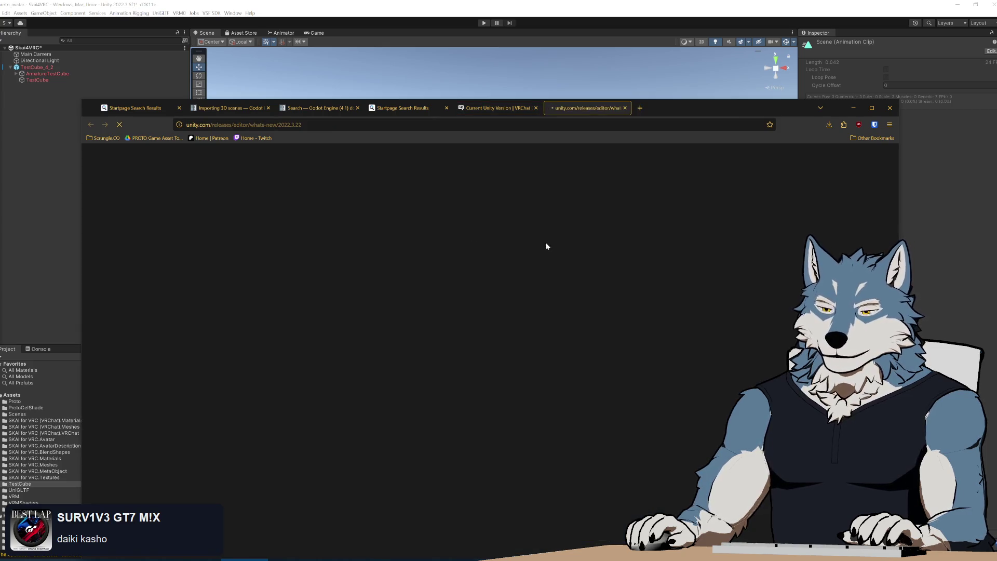
scroll(563, 364, down, 5)
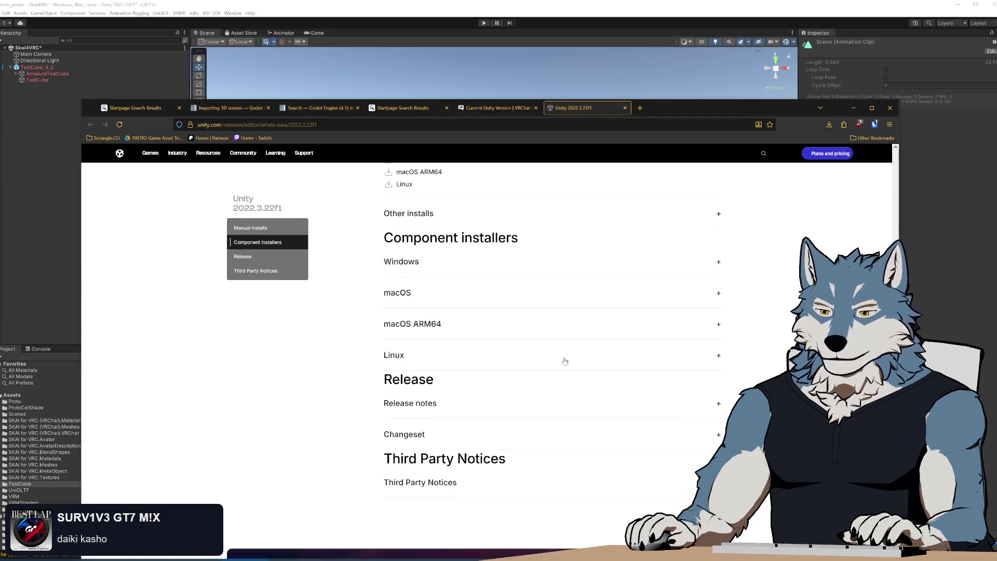
scroll(565, 361, up, 5)
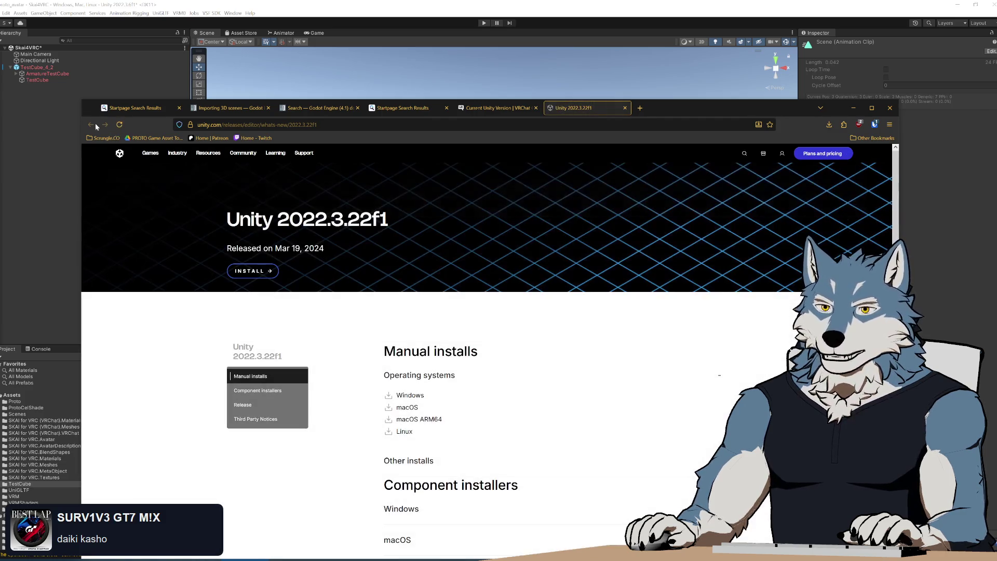
scroll(557, 348, down, 3)
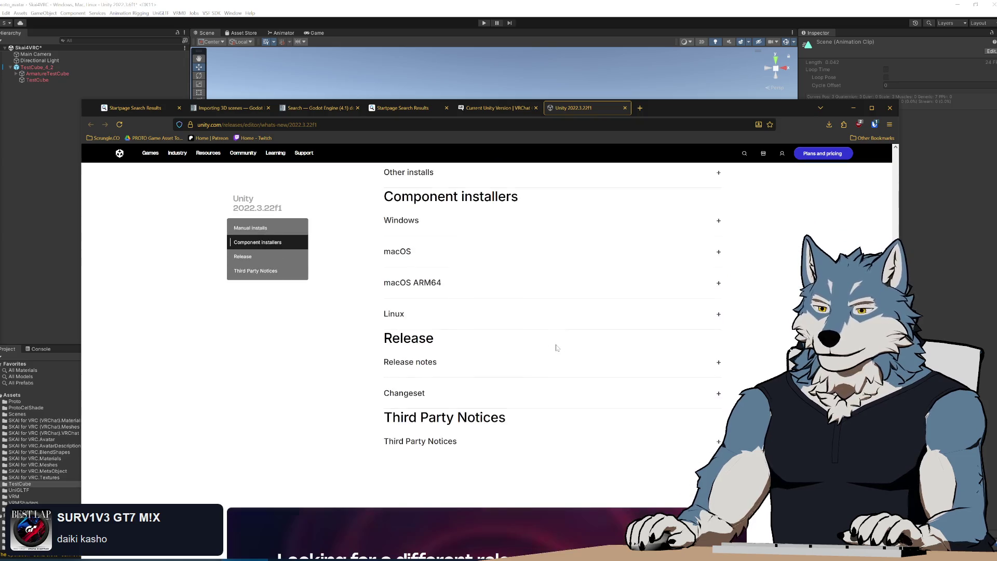
scroll(556, 348, down, 4)
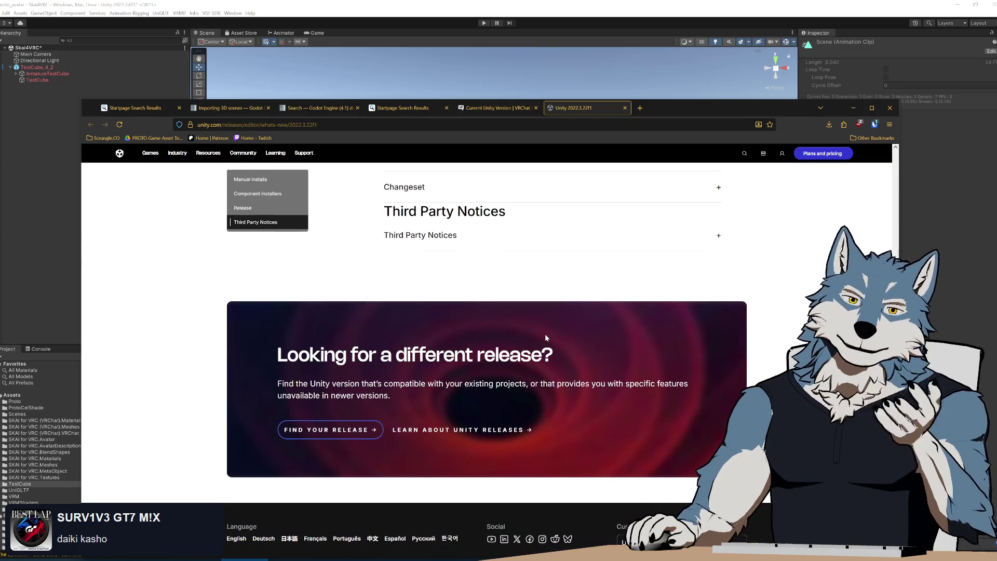
scroll(545, 340, up, 5)
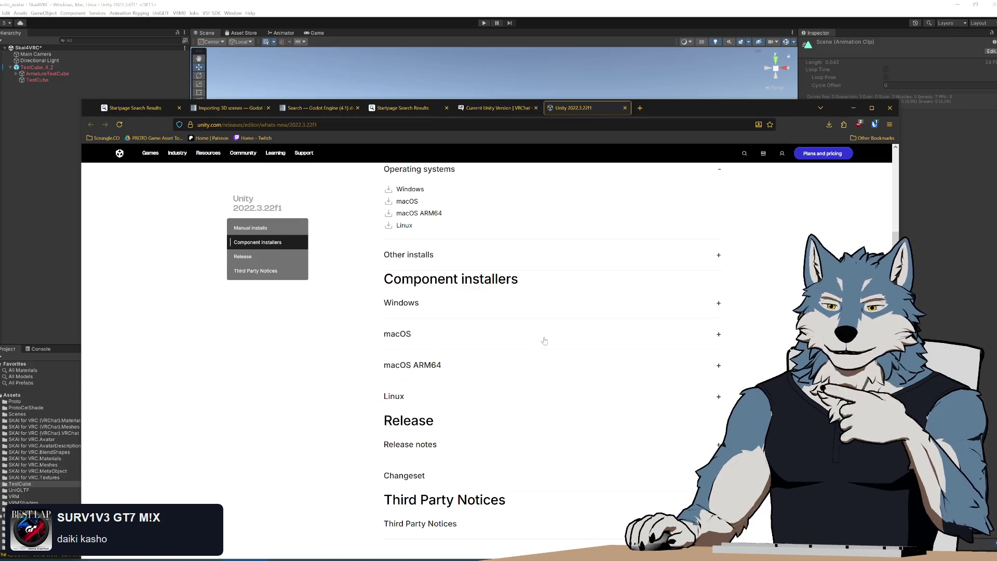
scroll(545, 340, up, 2)
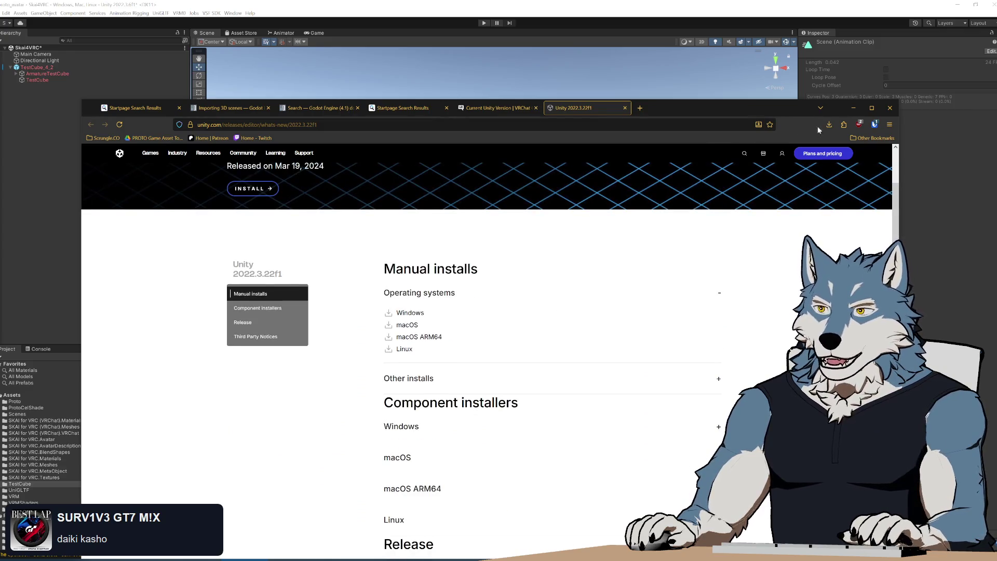
double_click(758, 116)
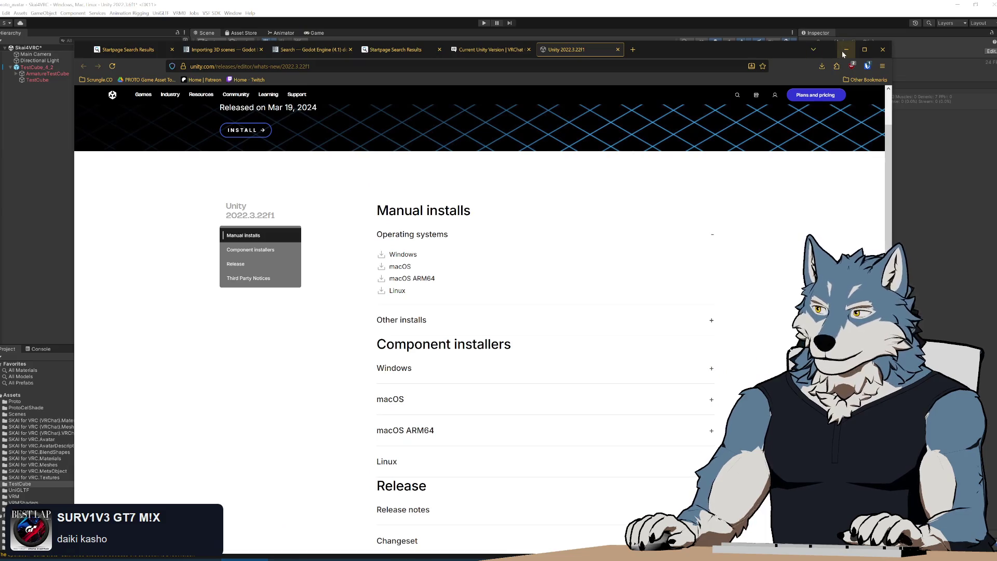
key(alt+Tab)
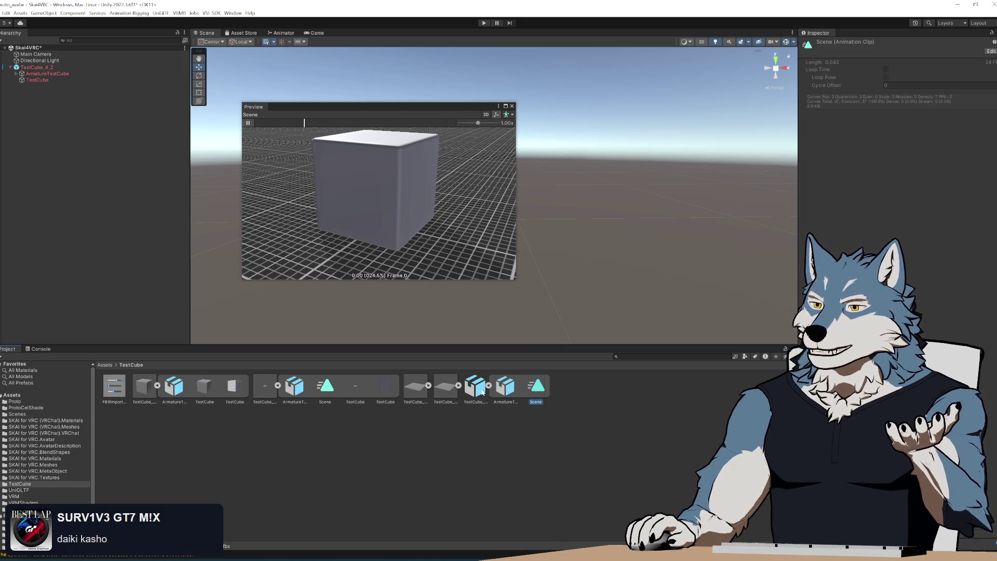
- Select the TestCube_4_2_StaticZeroedProps model to show its Import Settings again
key(Left)
key(Left)
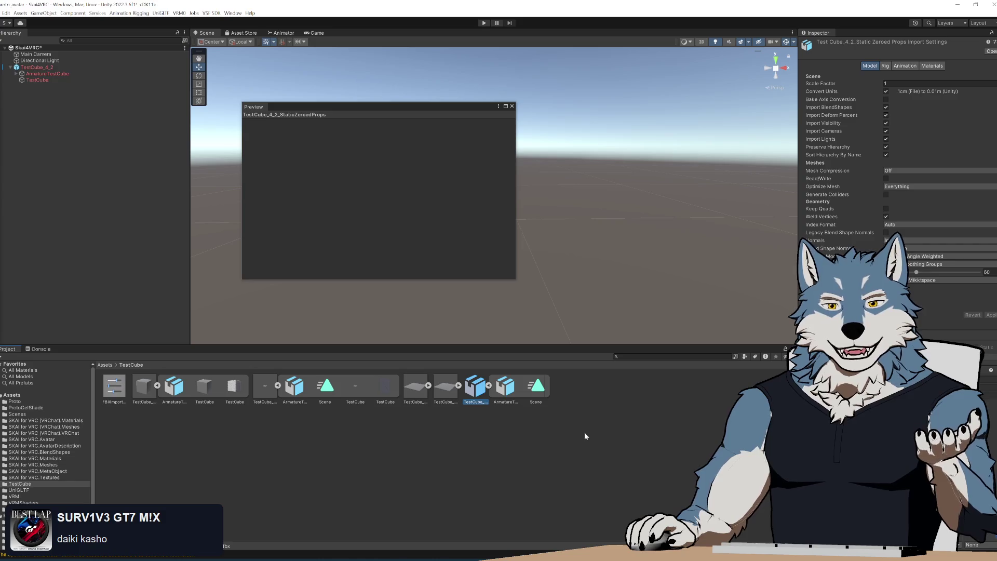
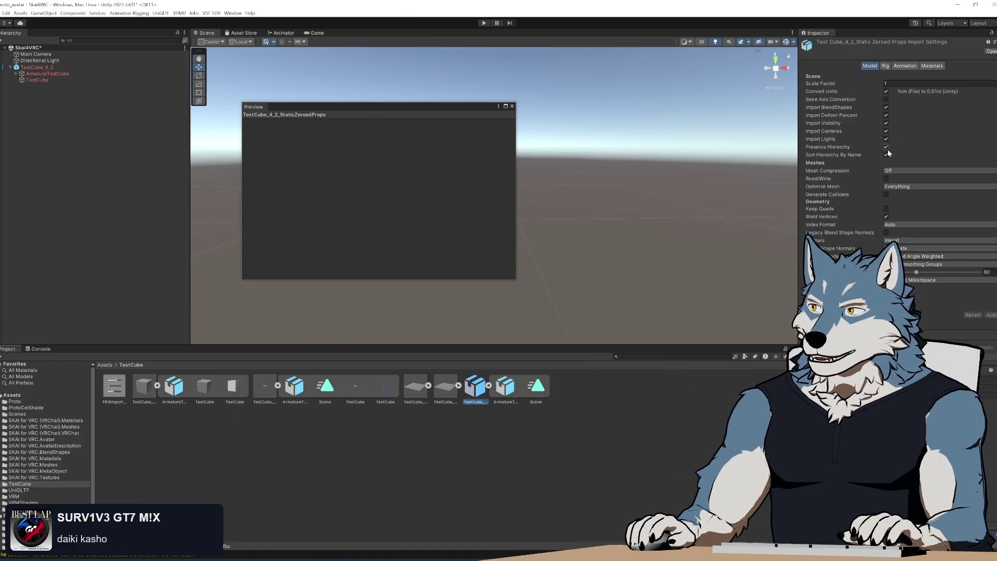
- Collapse TestCube, then select and delete every imported TestCube asset, confirming the deletion
mouse_move(836, 149)
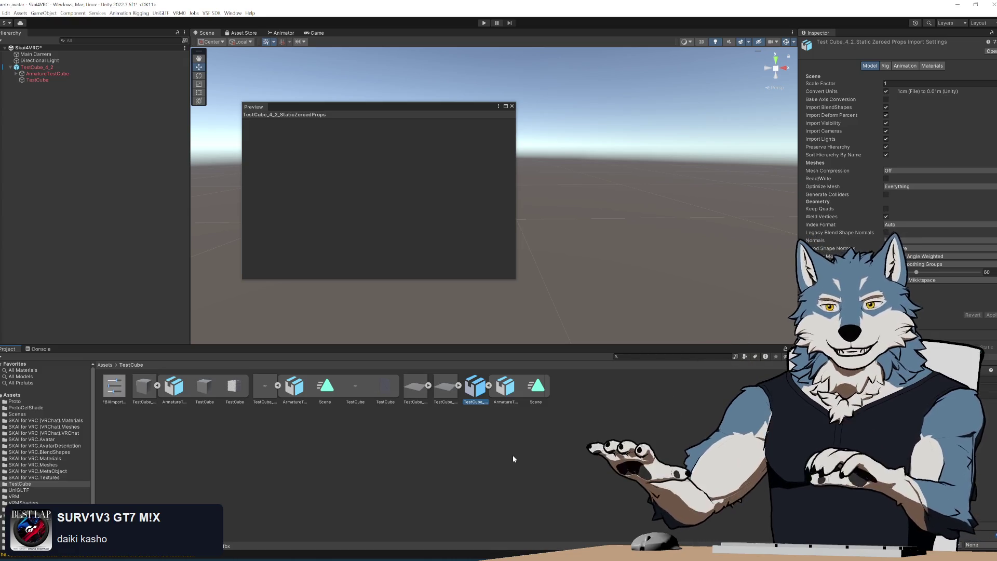
click(278, 385)
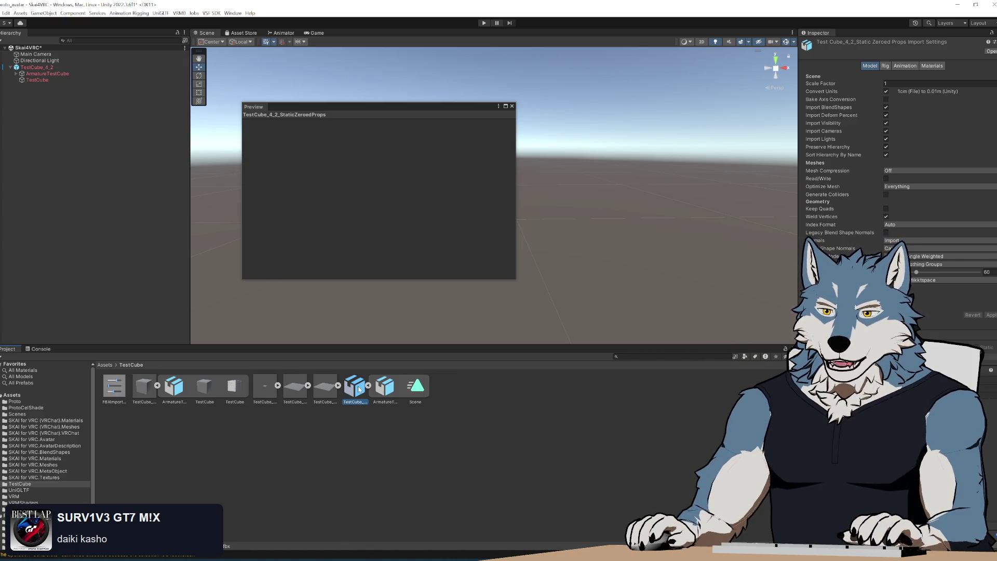
click(149, 391)
shift+click(381, 391)
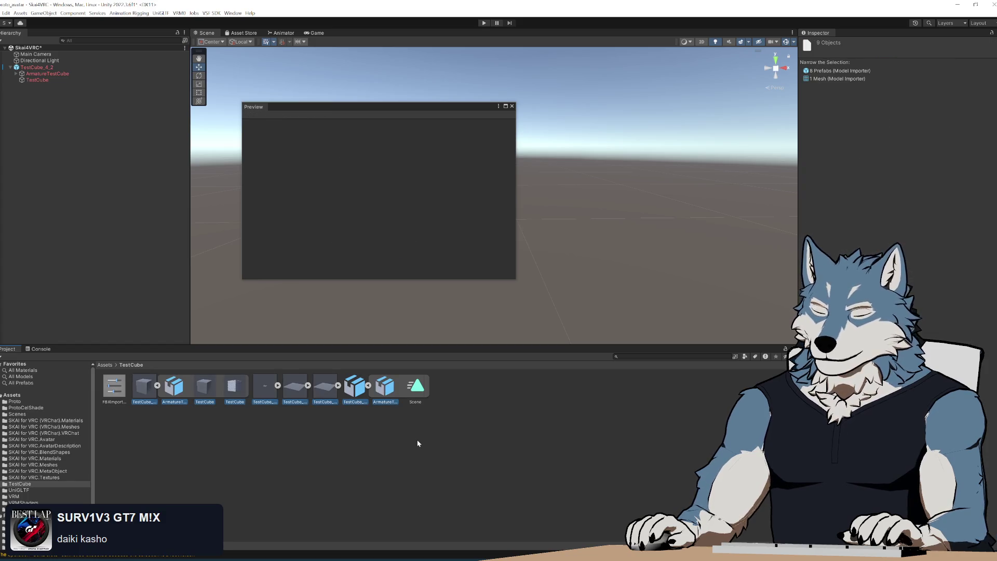
key(Delete)
click(534, 305)
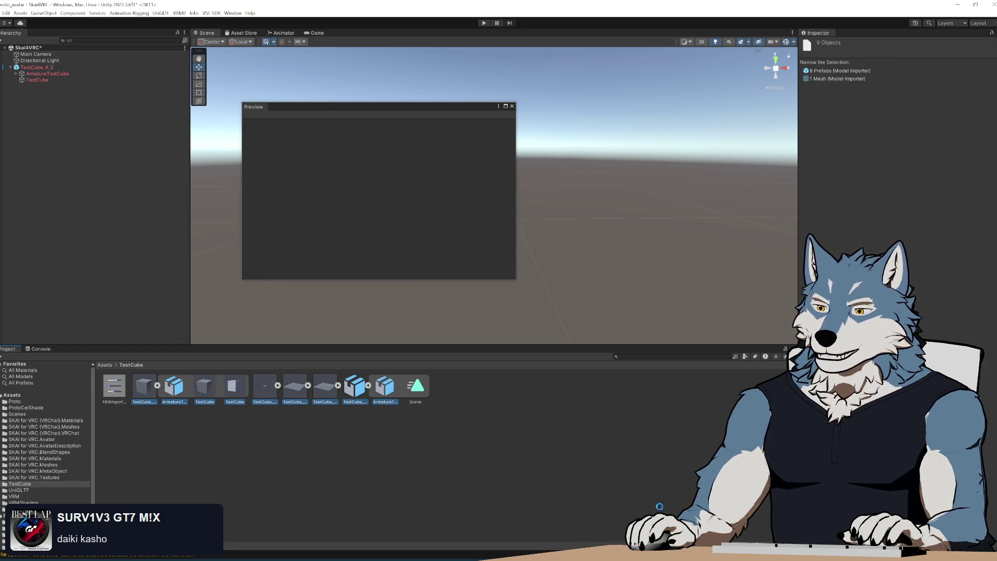
key(alt+Tab)
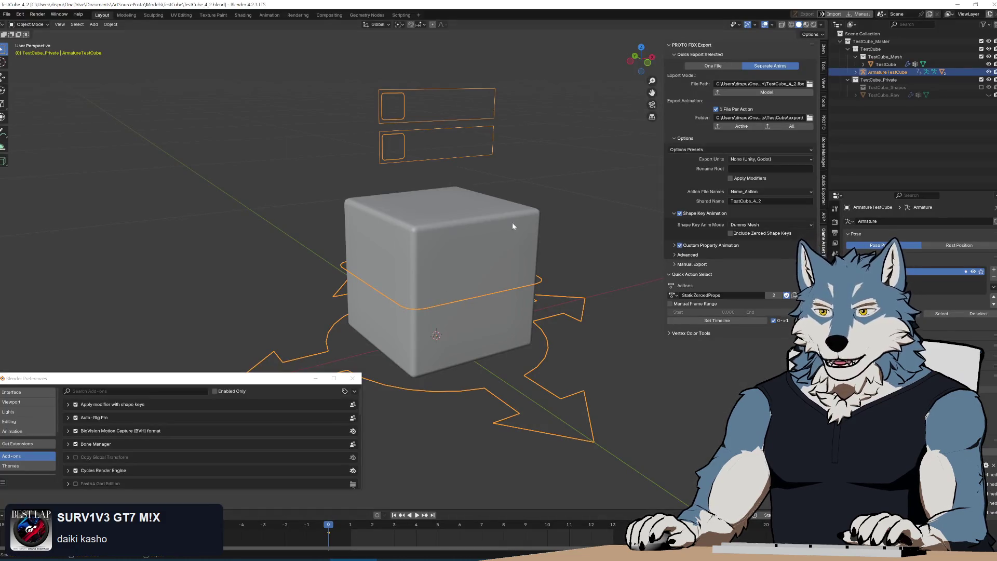
- Select the cube mesh with the armature and start an FBX export into the export folder
shift+click(478, 316)
click(9, 15)
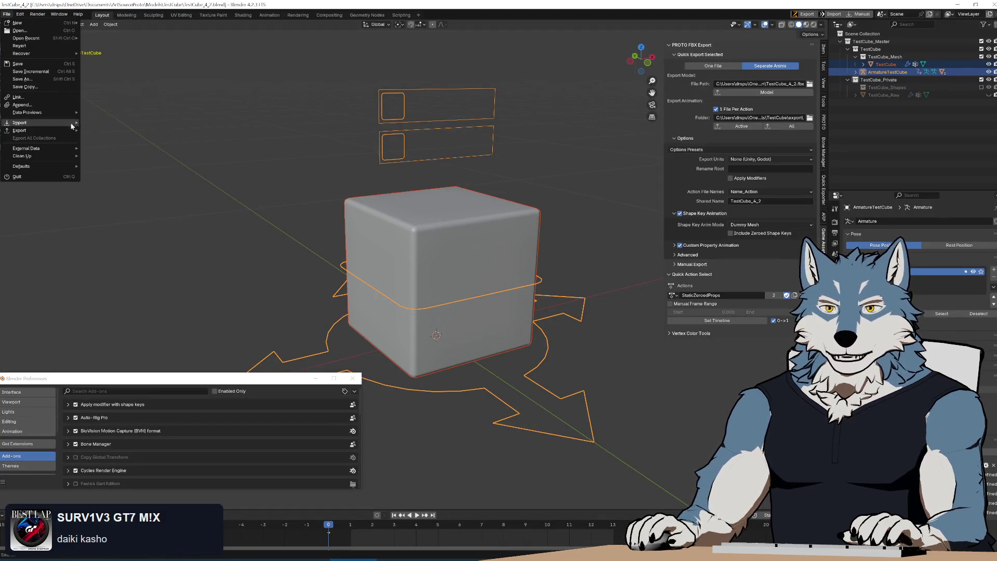
mouse_move(58, 131)
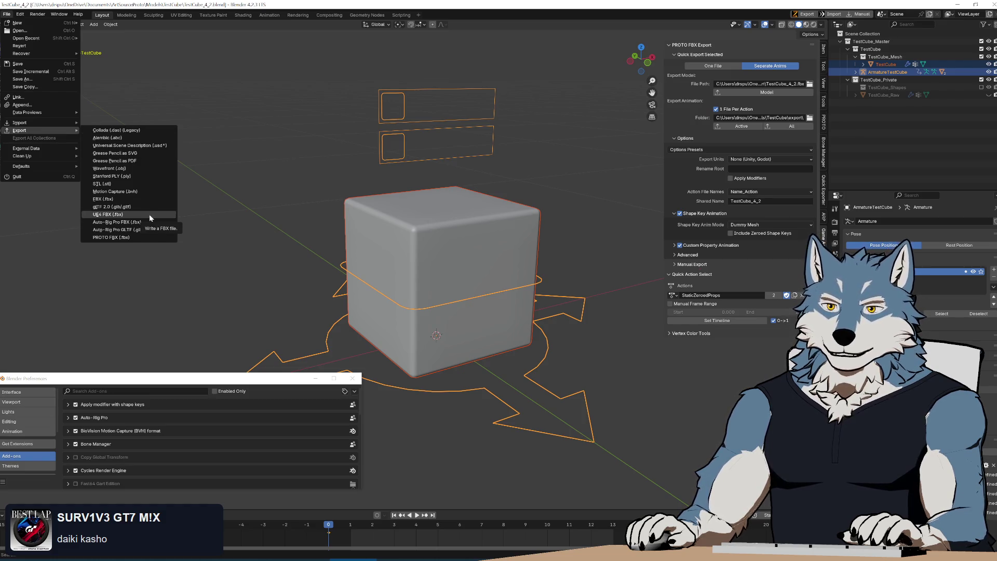
click(121, 200)
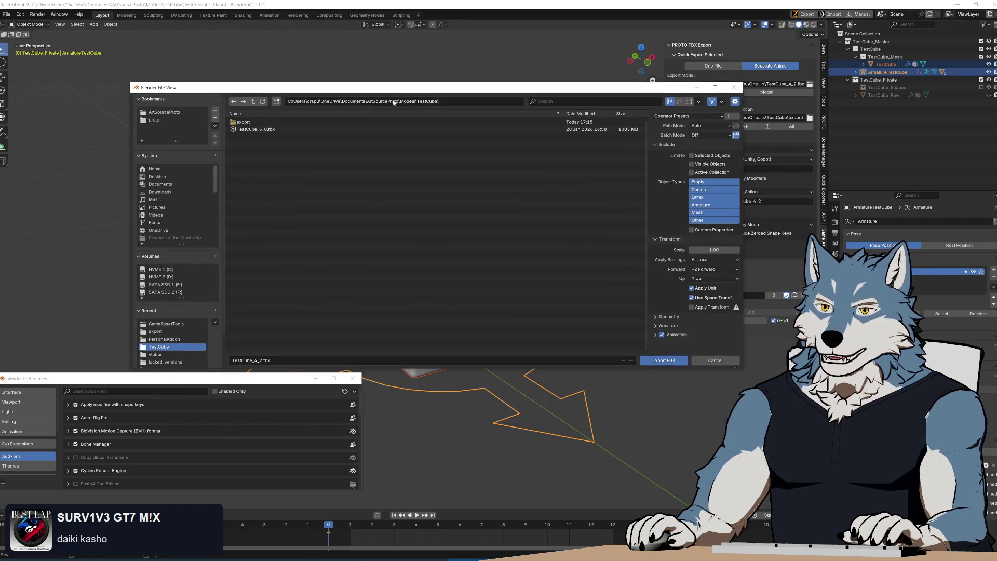
click(252, 123)
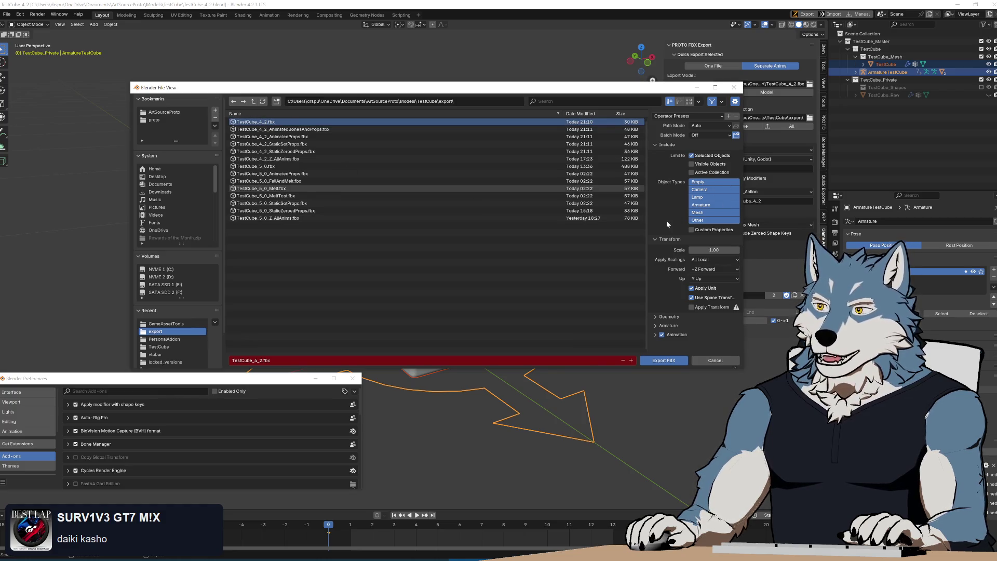
- Set geometry smoothing to Face, check the armature options, and export over TestCube_4_2.fbx
click(670, 316)
scroll(675, 301, down, 3)
click(705, 263)
click(693, 283)
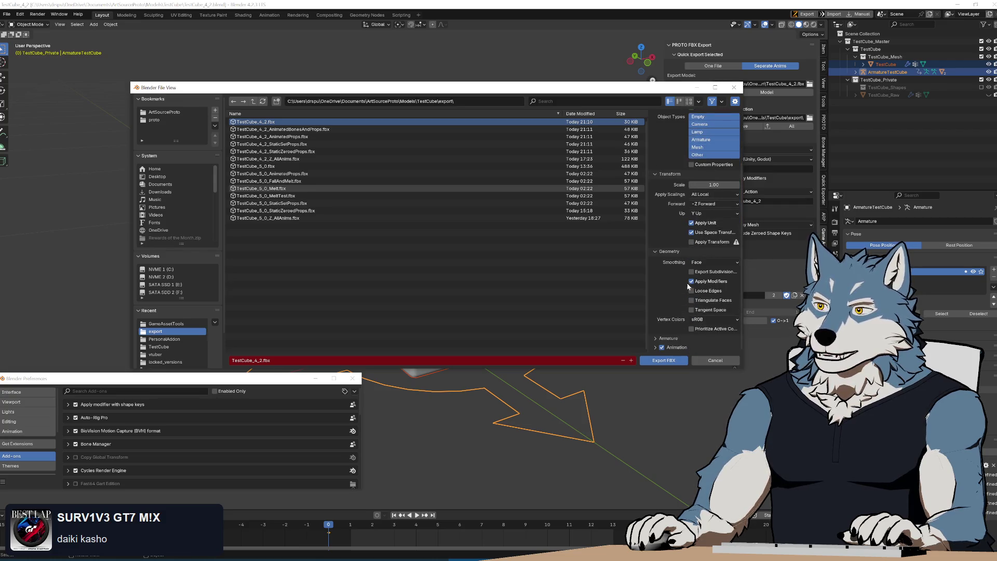
click(667, 253)
click(668, 325)
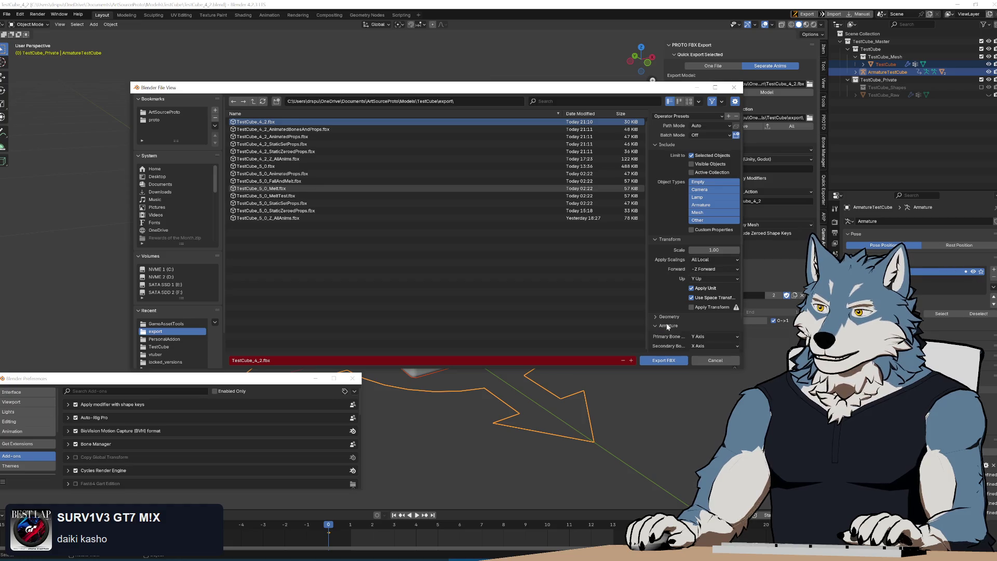
click(670, 326)
click(655, 327)
scroll(665, 281, down, 2)
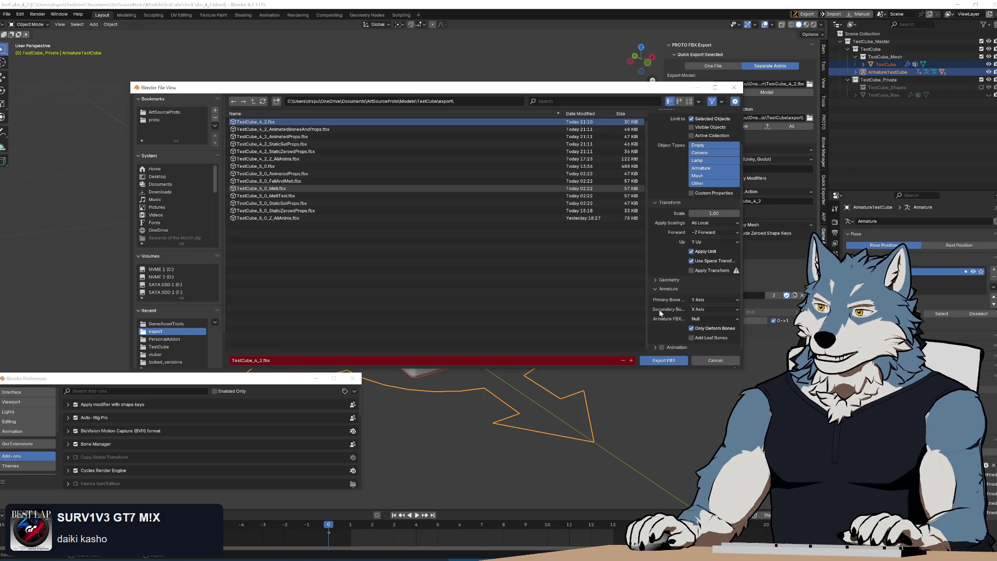
click(669, 361)
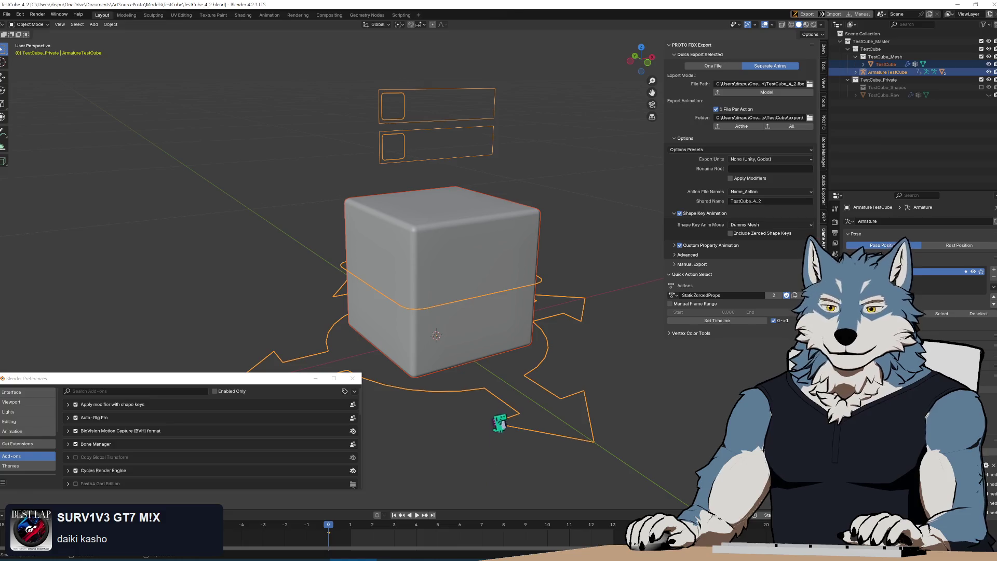
key(alt+Tab)
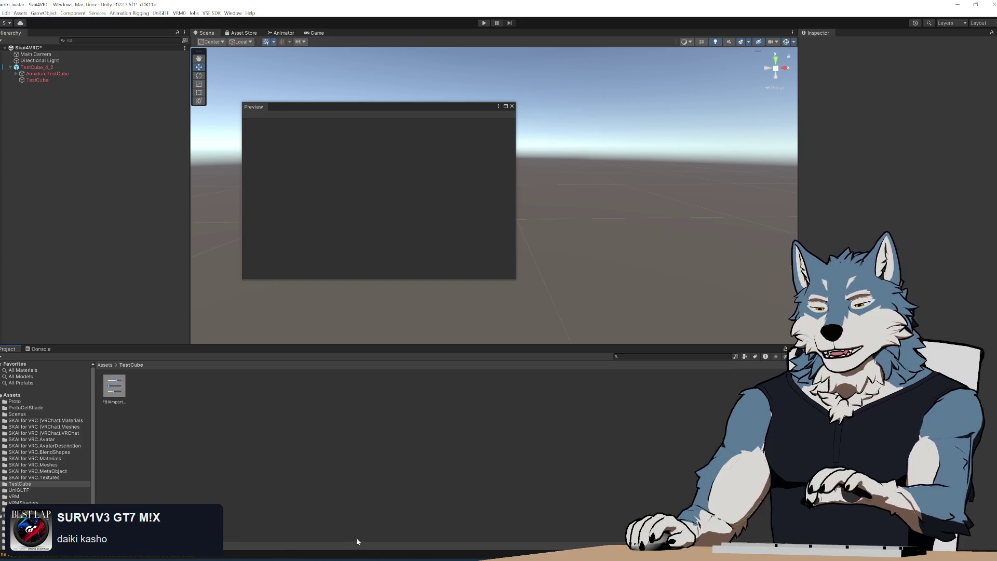
- Drag TestCube_4_2.fbx into Unity's TestCube folder and inspect its mesh's Key01 and Key02 blend shapes
key(alt+Tab)
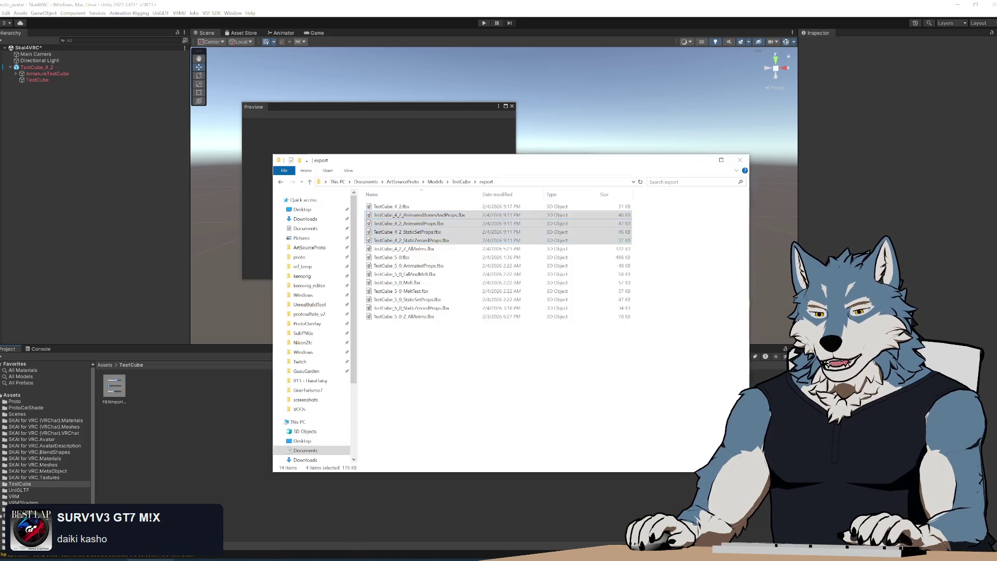
drag(202, 487, 199, 438)
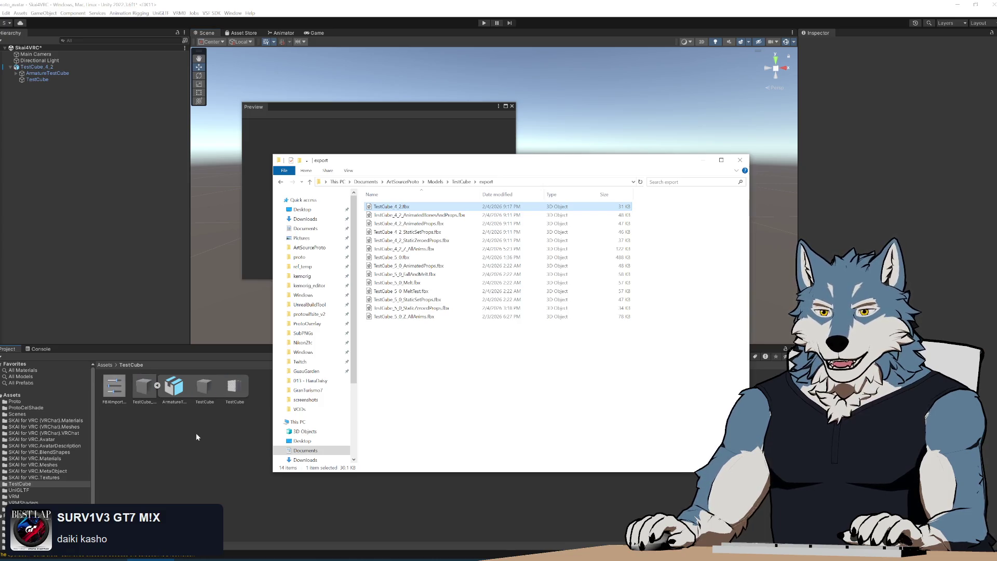
click(196, 437)
click(206, 397)
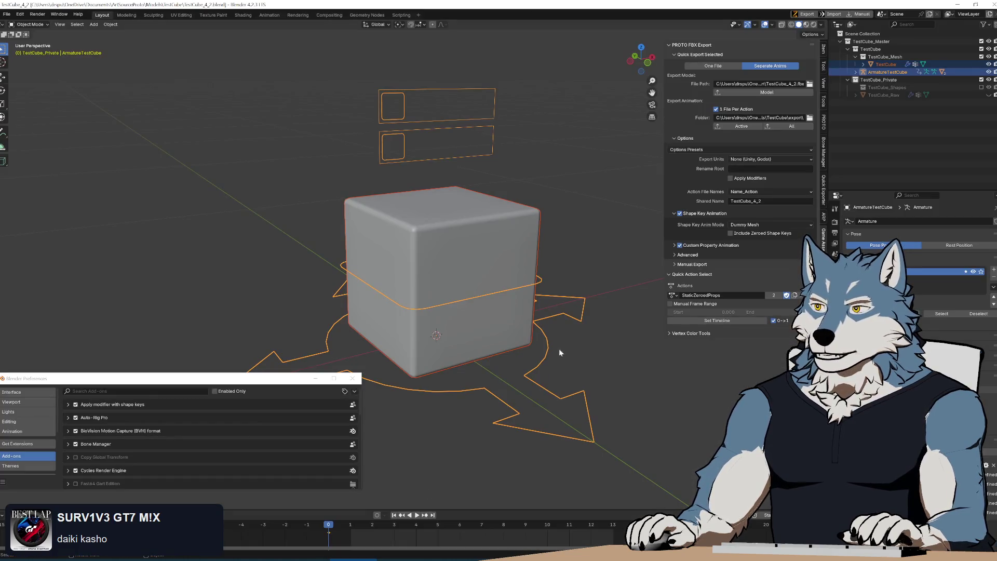
- Keep only the armature selected, assign the AnimatedBonesAndProps action, and play it back once
click(407, 113)
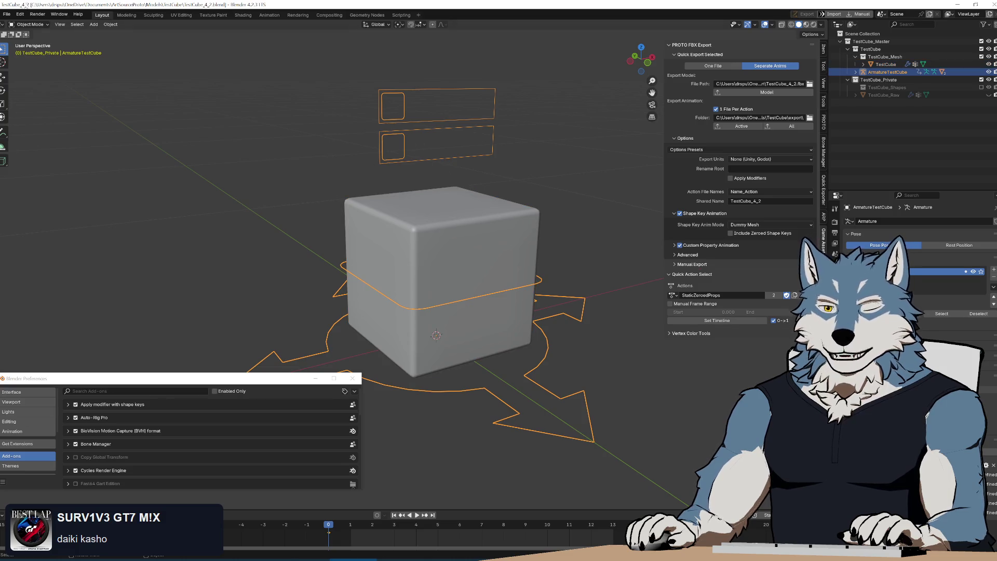
click(673, 295)
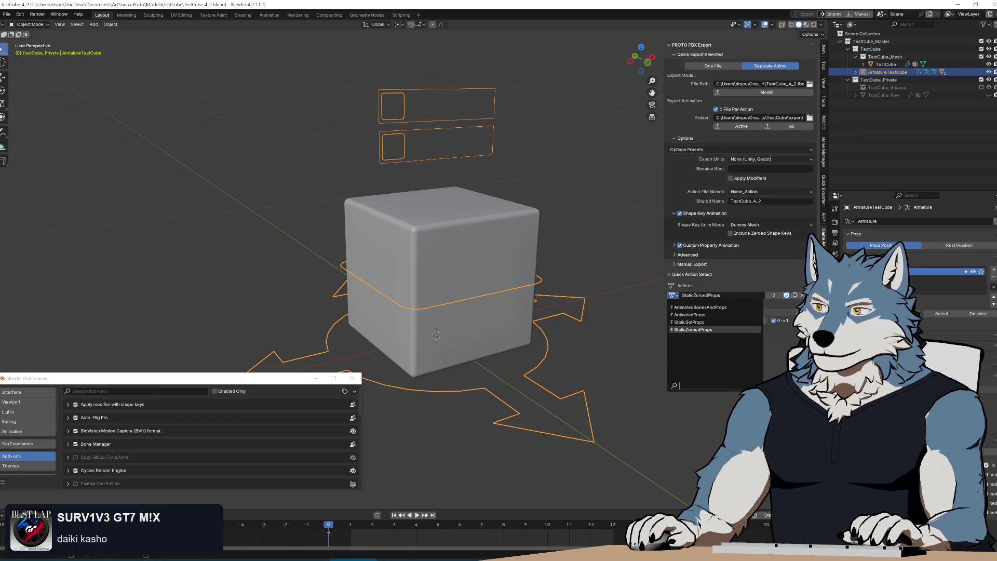
click(673, 295)
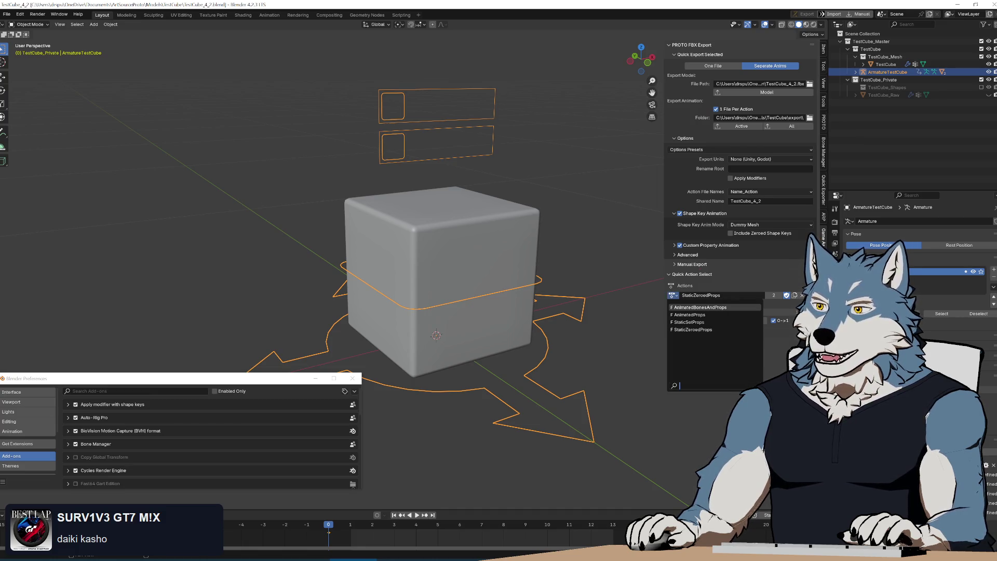
click(700, 307)
key(space)
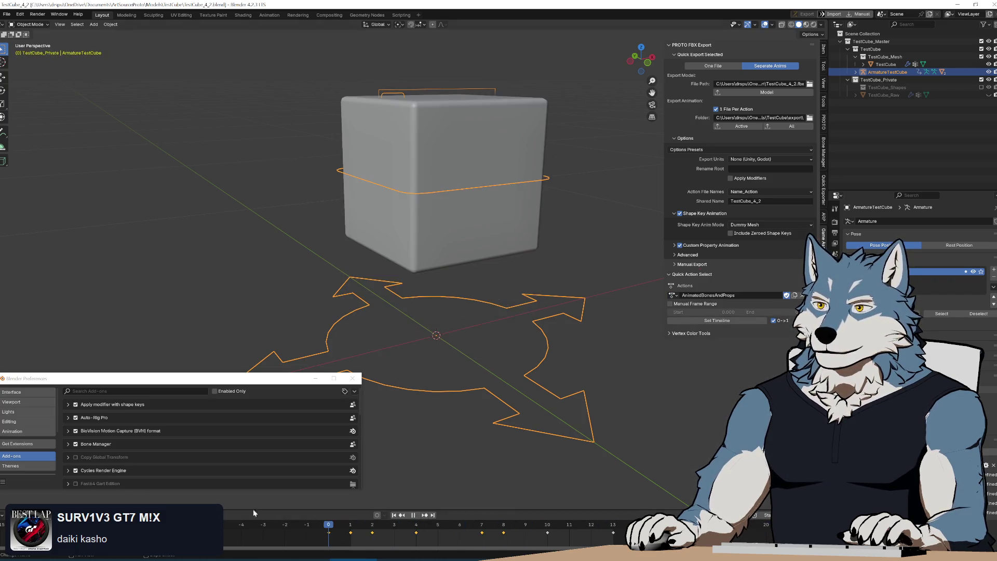
key(Escape)
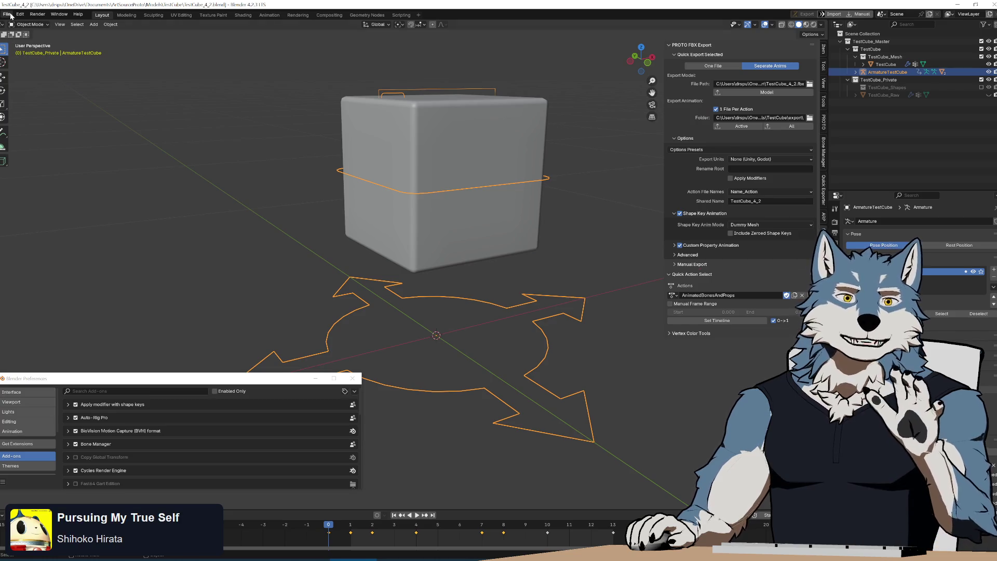
click(9, 14)
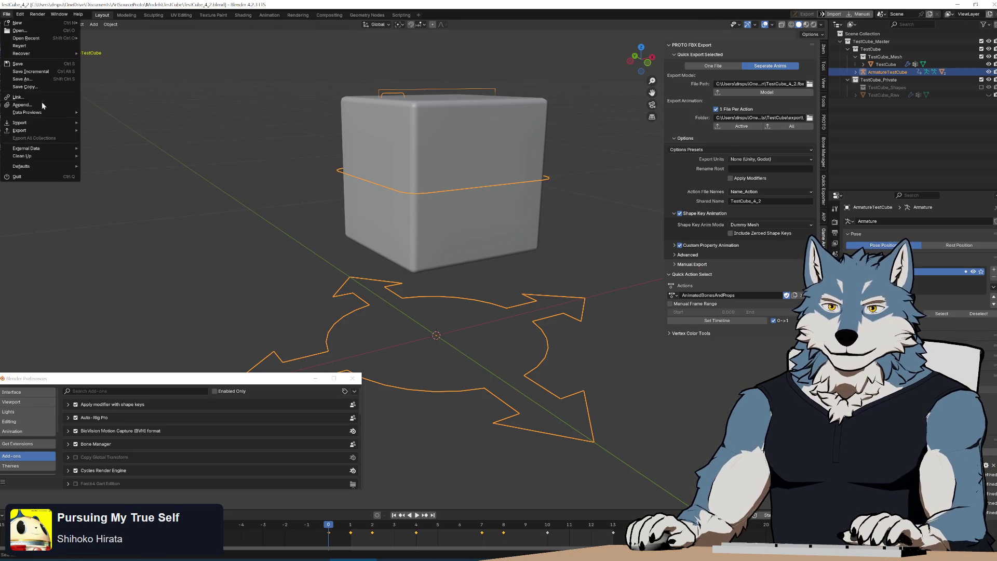
- Start an FBX export targeting TestCube_4_2_AnimatedBonesAndProps.fbx
mouse_move(44, 126)
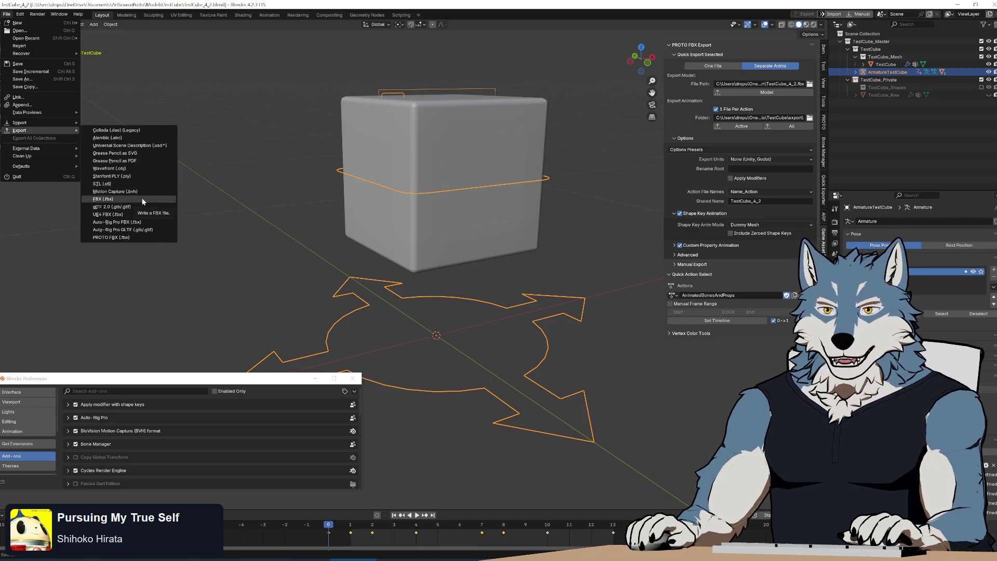
click(145, 200)
click(364, 182)
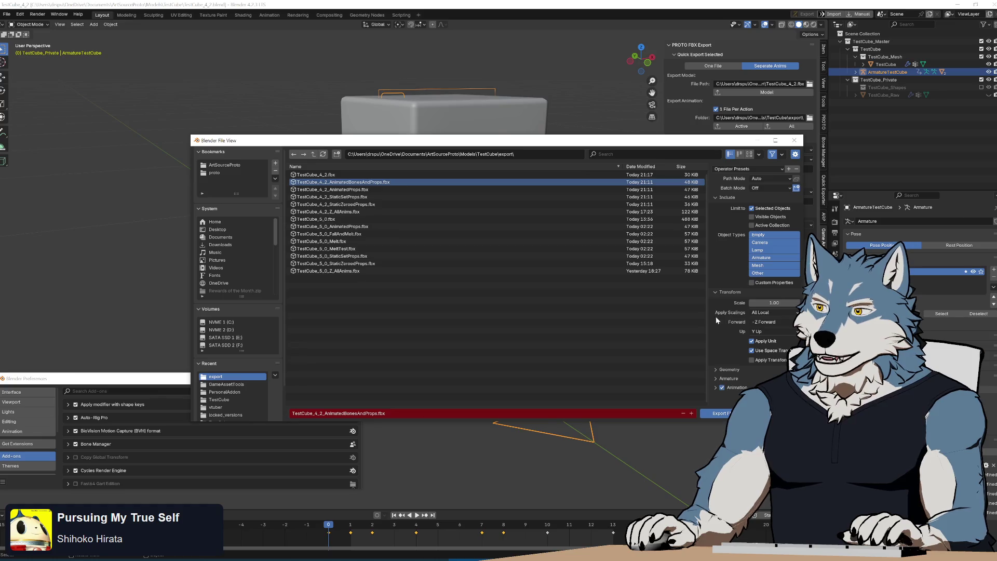
drag(628, 140, 509, 76)
- Turn off NLA Strips and All Actions, set Simplify to 0.1, and export the FBX
click(619, 333)
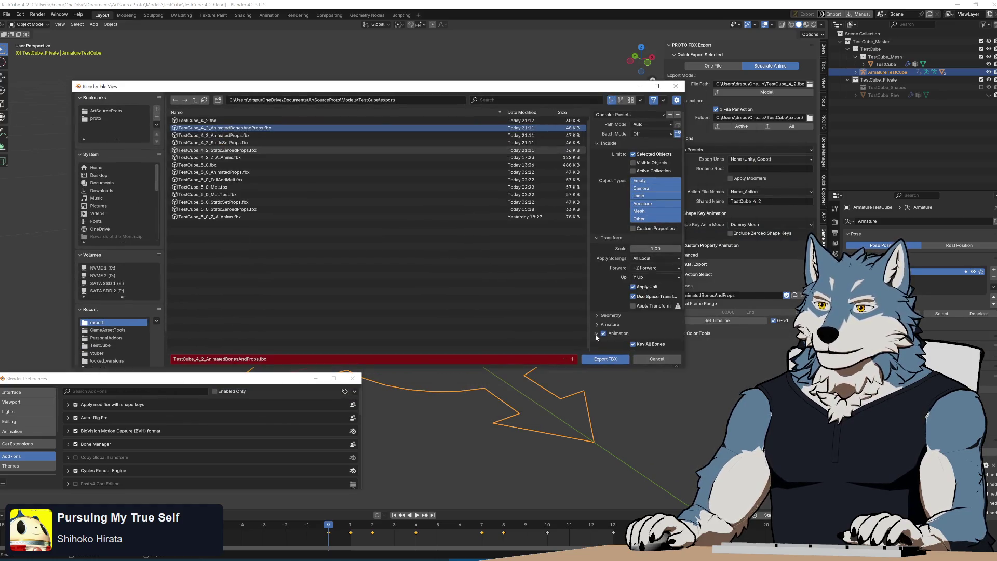
scroll(649, 311, down, 2)
click(649, 305)
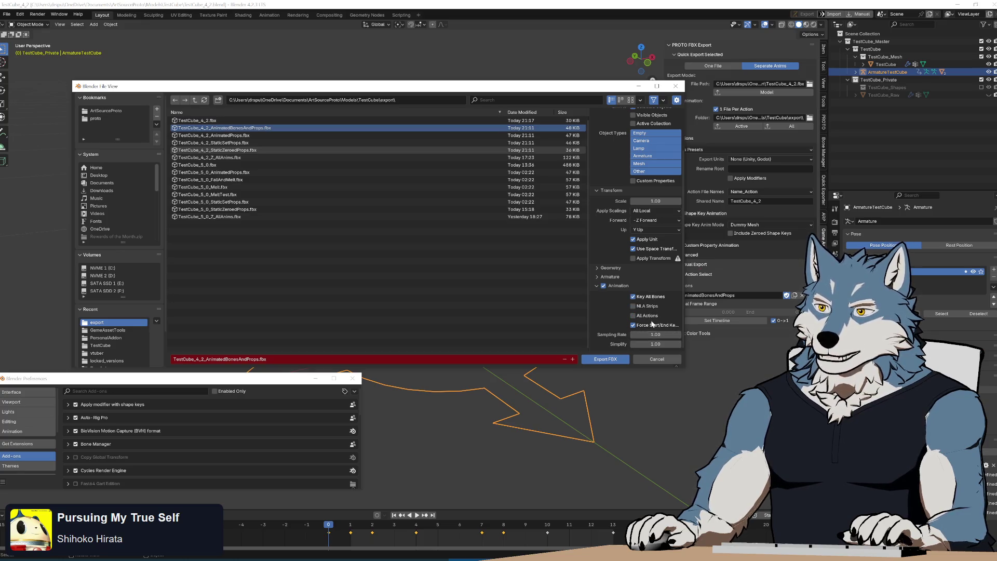
click(656, 316)
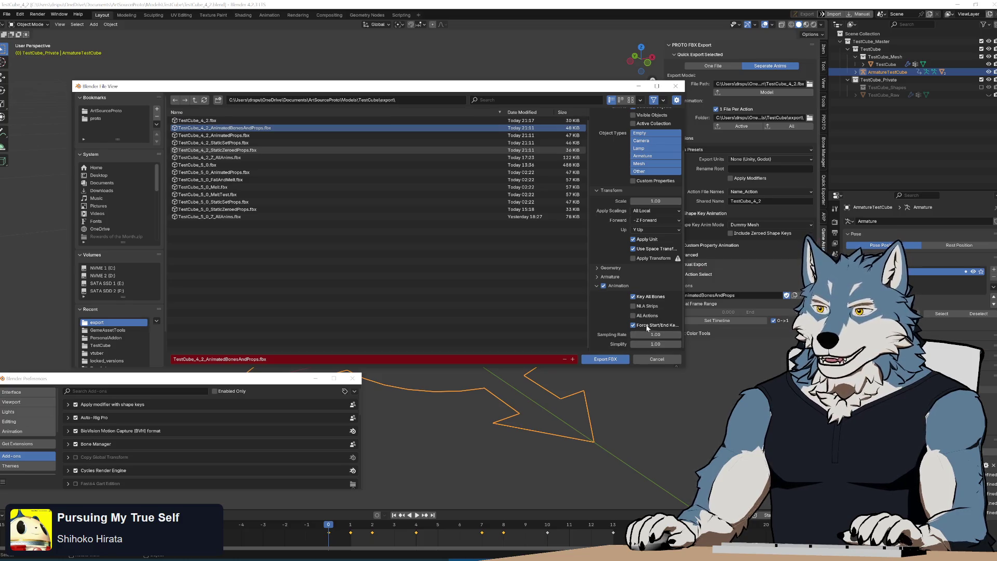
click(656, 344)
text(0.1)
key(Return)
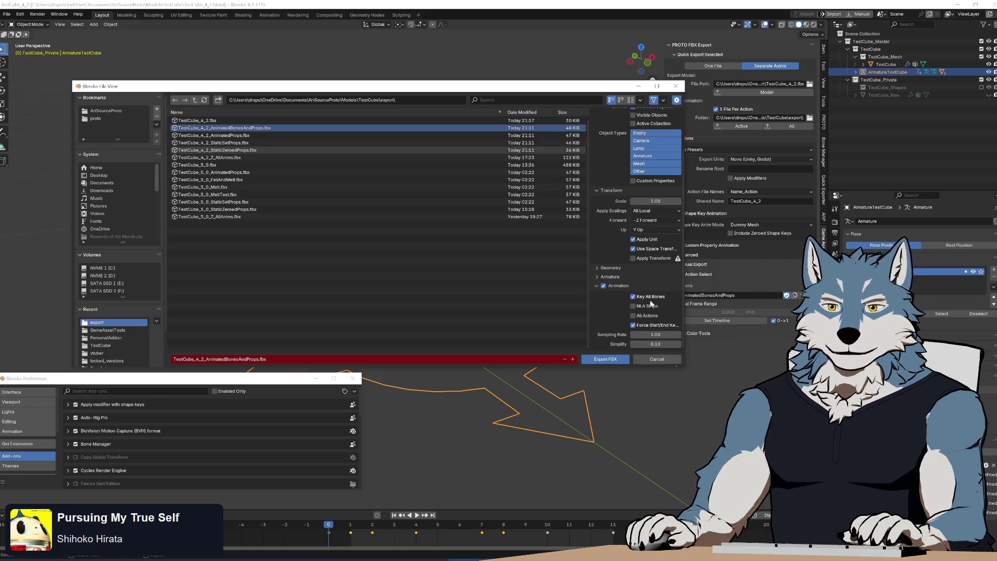
click(606, 360)
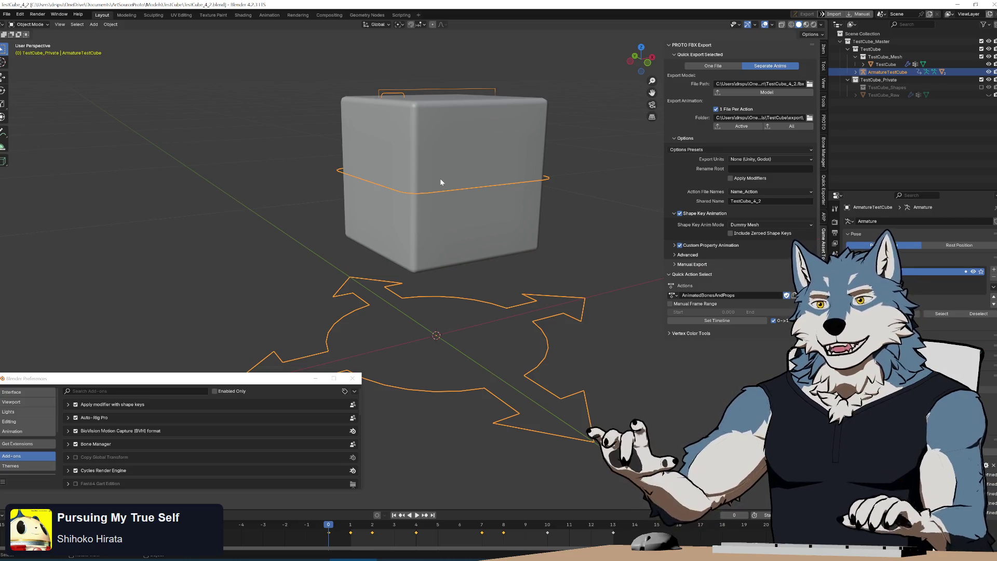
shift+click(485, 156)
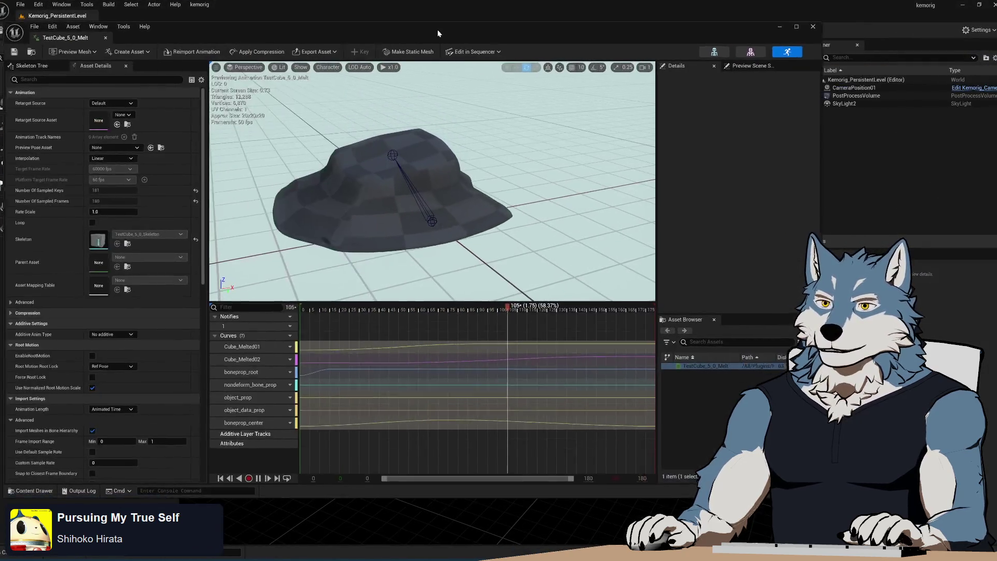
- Scrub the TestCube_5_0_Melt preview back and forth, inspecting the Cube_Melted02 curve as the cube melts
drag(437, 29, 391, 26)
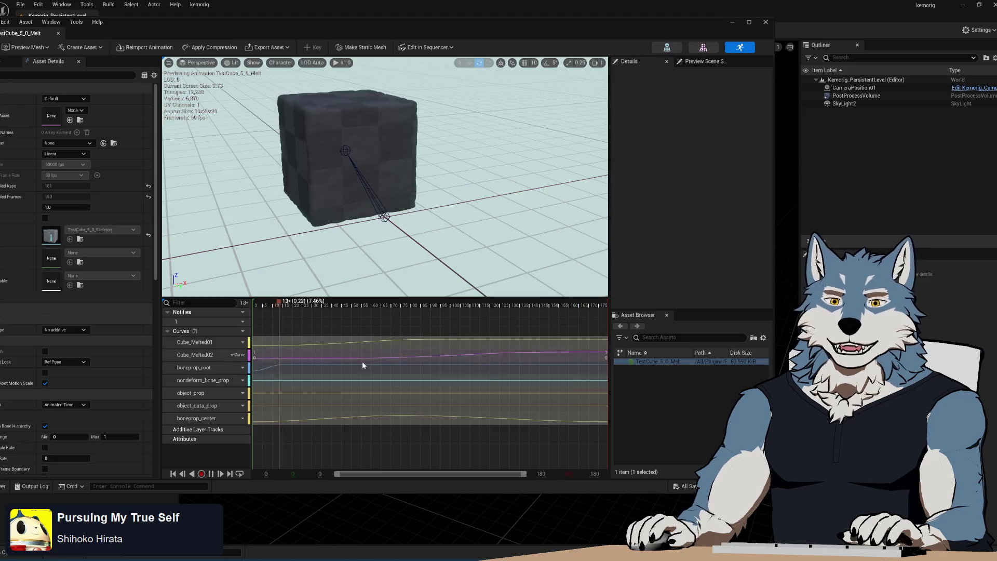
mouse_move(270, 21)
mouse_down()
mouse_move(343, 18)
mouse_move(297, 21)
mouse_up()
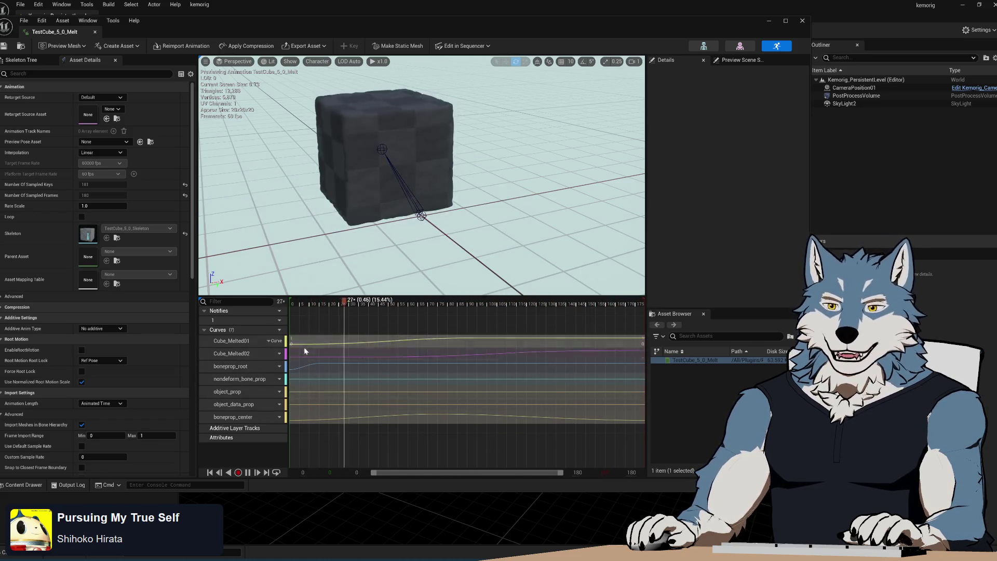
click(624, 304)
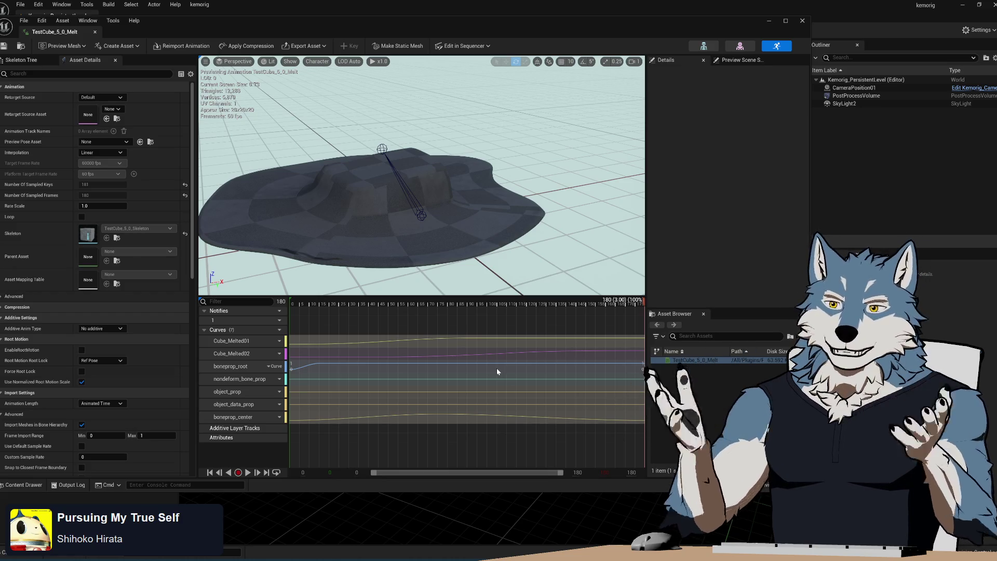
click(493, 357)
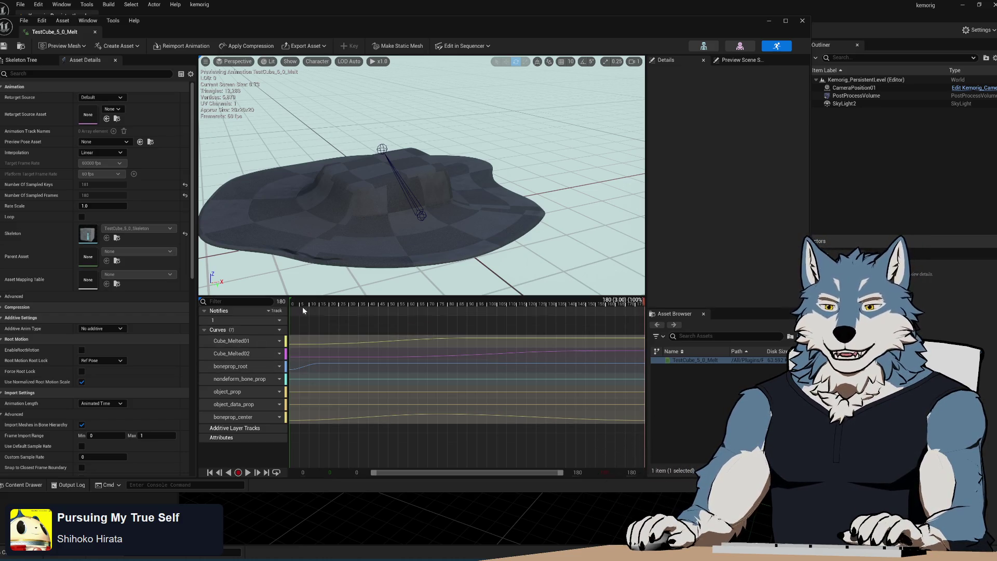
mouse_move(307, 304)
mouse_down()
mouse_move(273, 310)
mouse_move(338, 323)
mouse_move(479, 316)
mouse_move(590, 338)
mouse_move(437, 343)
mouse_move(514, 343)
mouse_move(129, 323)
mouse_up()
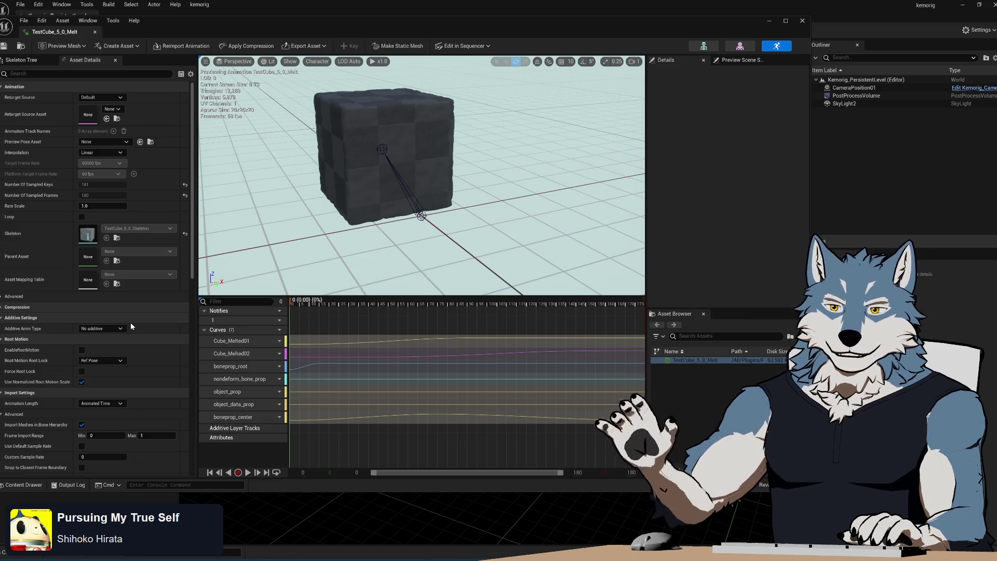
drag(327, 309, 644, 309)
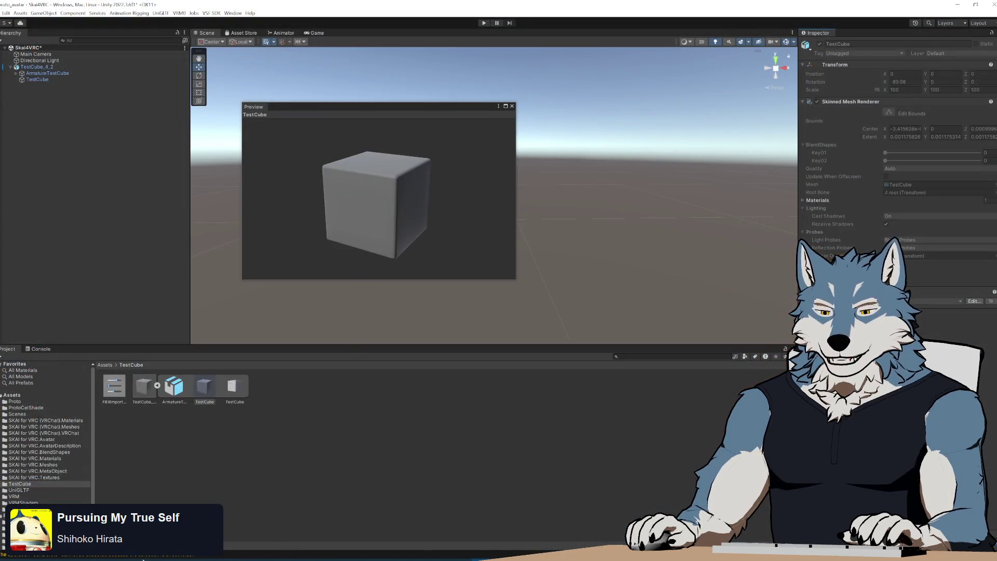
- Drag TestCube_4_2_AnimatedBonesAndProps.fbx from the export folder window into Unity's TestCube folder
click(144, 559)
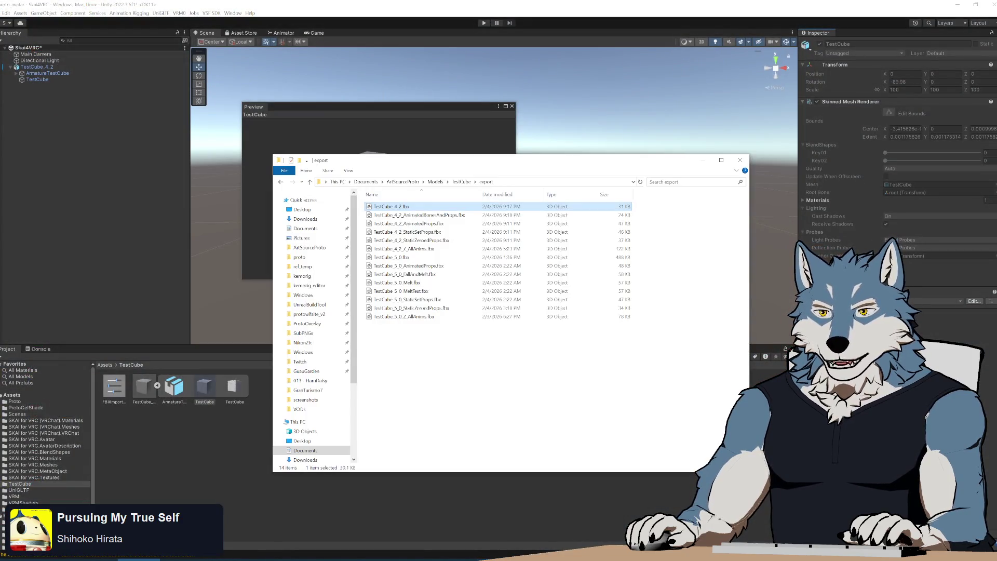
drag(403, 163, 538, 137)
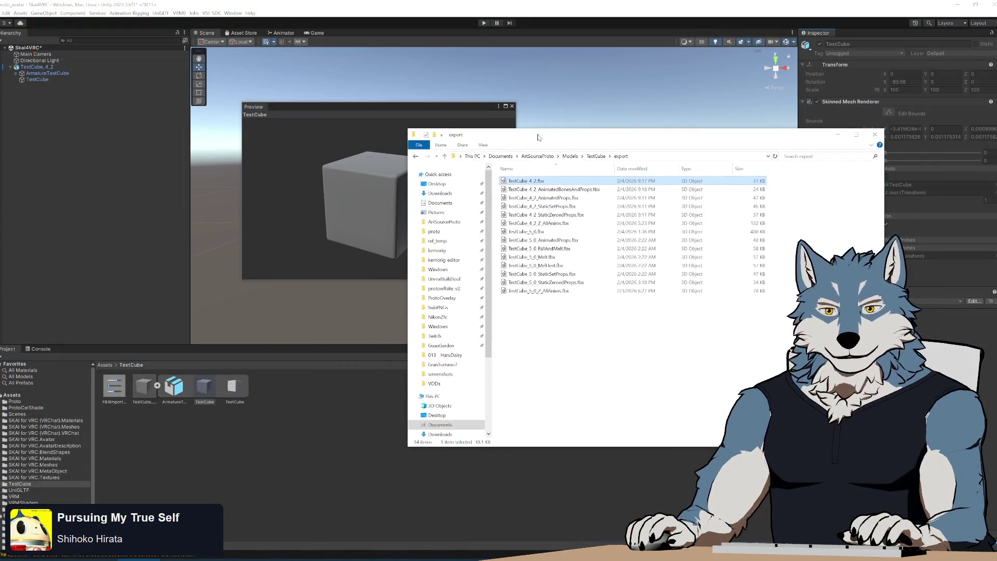
click(566, 191)
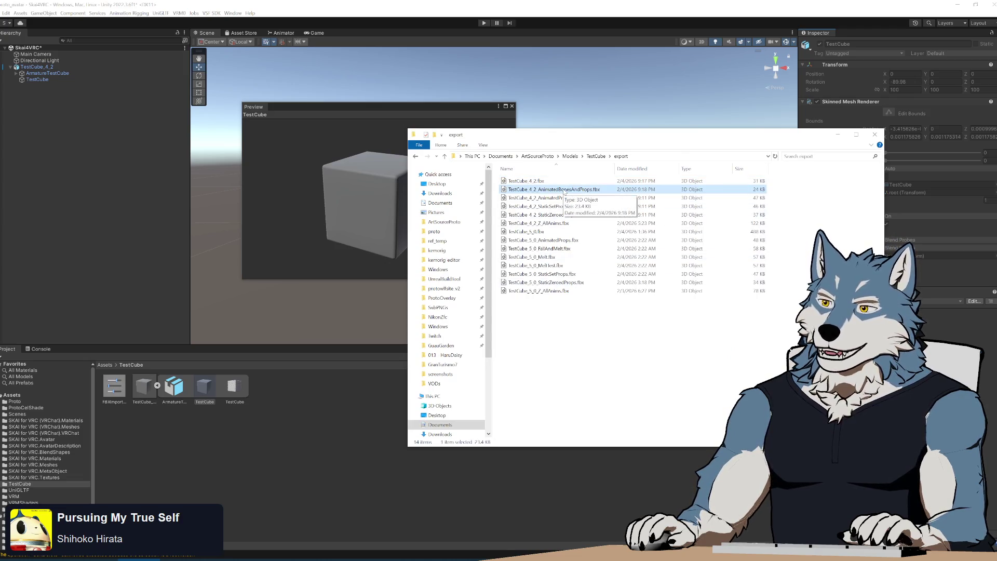
drag(565, 192, 310, 428)
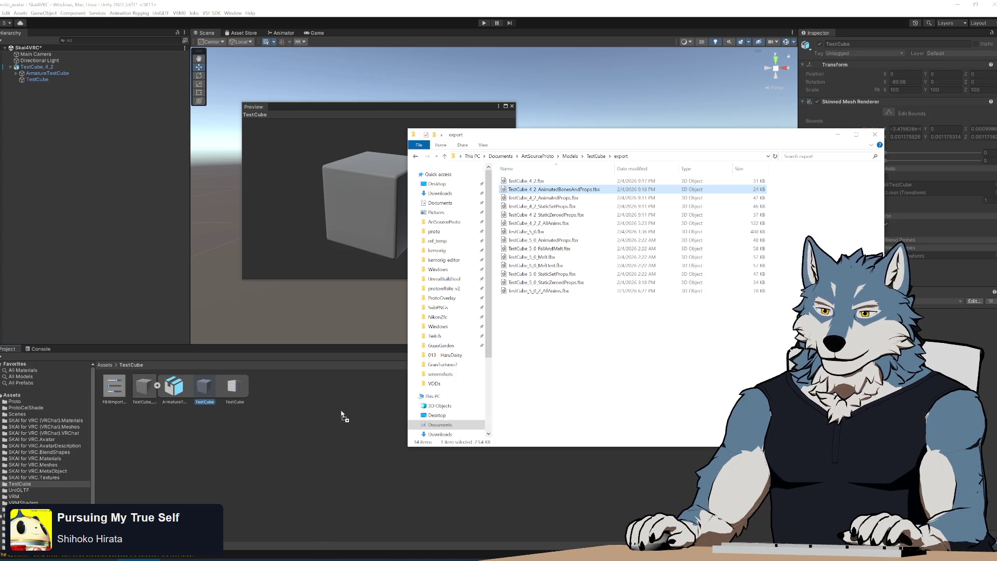
click(305, 433)
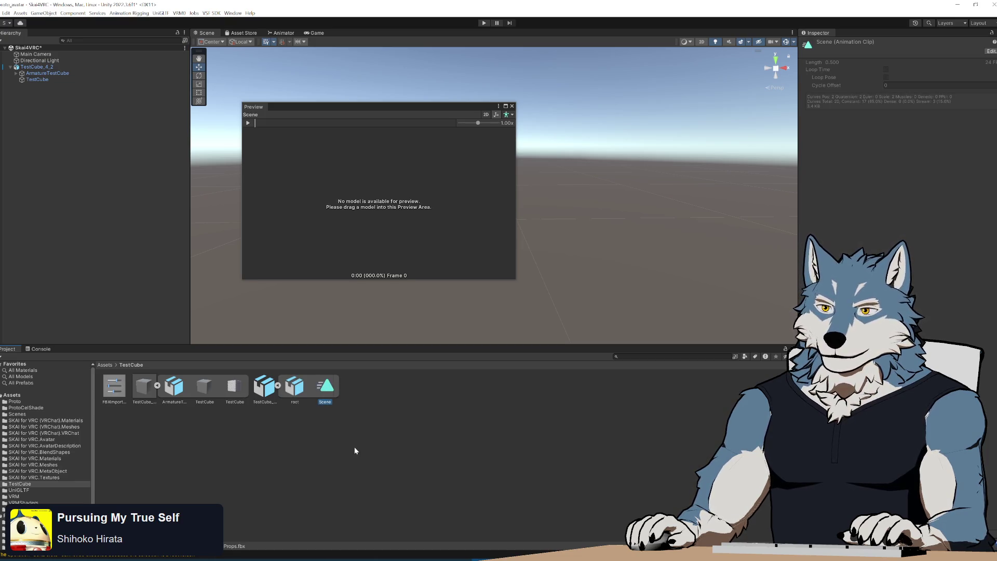
- Preview the Scene clip on the TestCube model, orbit it, and open the clip's keyframes
drag(147, 389, 369, 216)
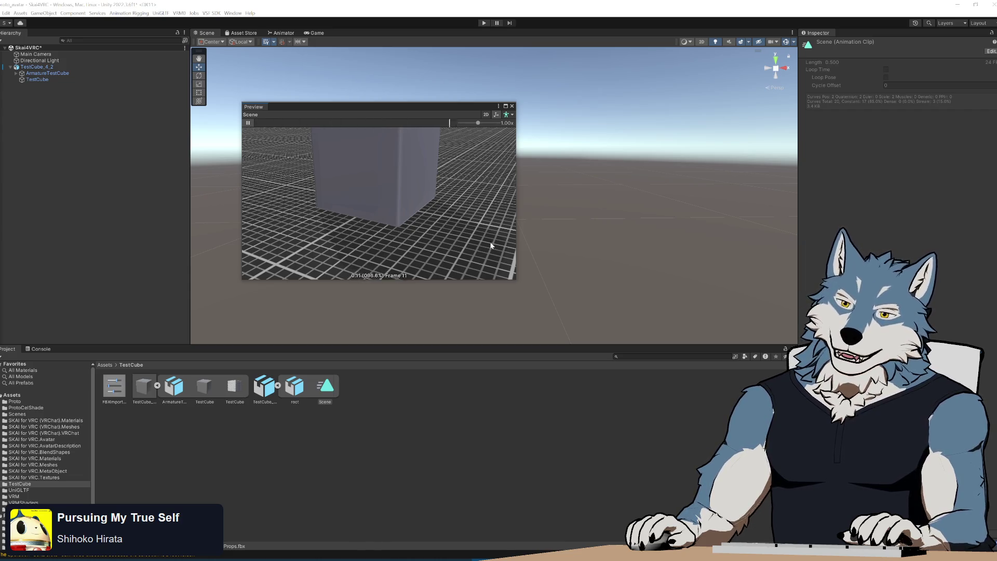
mouse_move(383, 215)
mouse_down()
mouse_move(383, 200)
mouse_move(402, 474)
mouse_move(374, 290)
mouse_move(378, 184)
mouse_up()
double_click(326, 389)
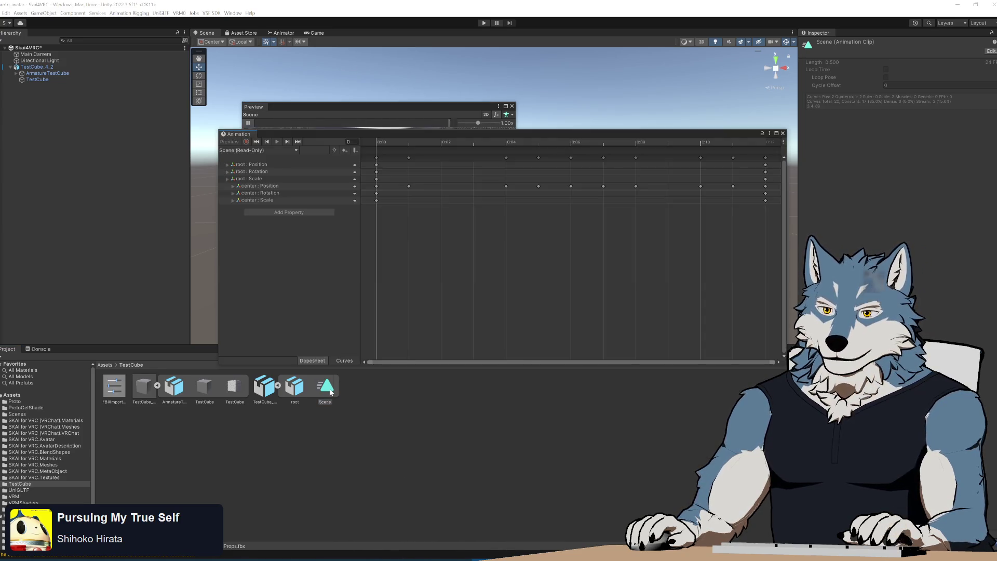
- Expand center : Position and toggle the root : Scale and root : Position tracks to view their x, y, z keys
click(232, 187)
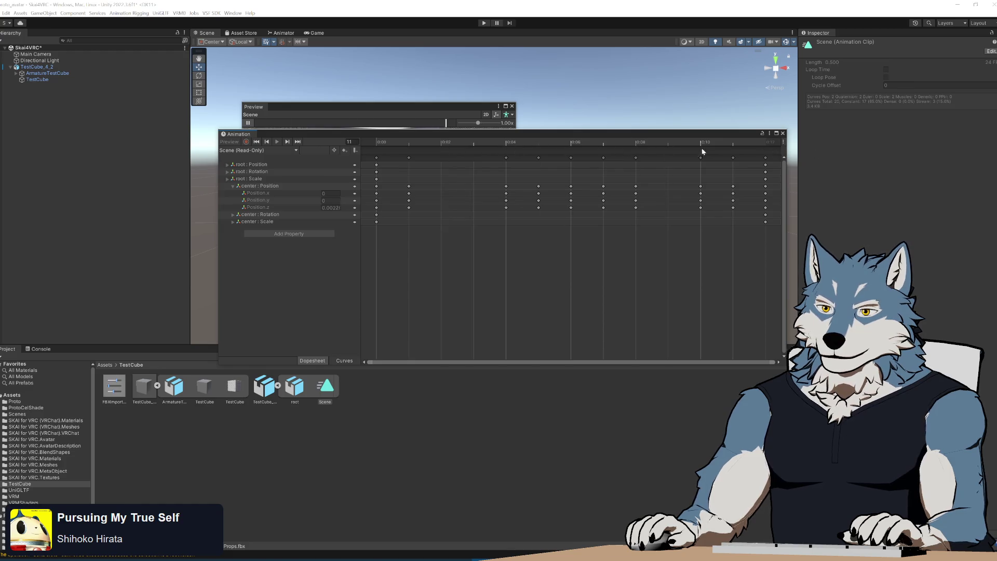
click(227, 180)
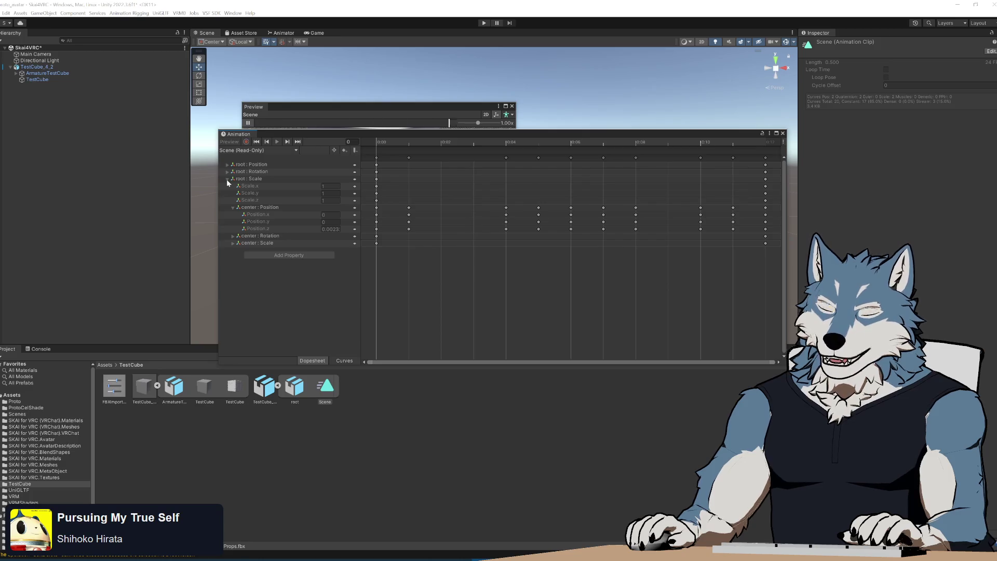
click(226, 179)
click(227, 170)
click(226, 169)
click(227, 164)
click(228, 164)
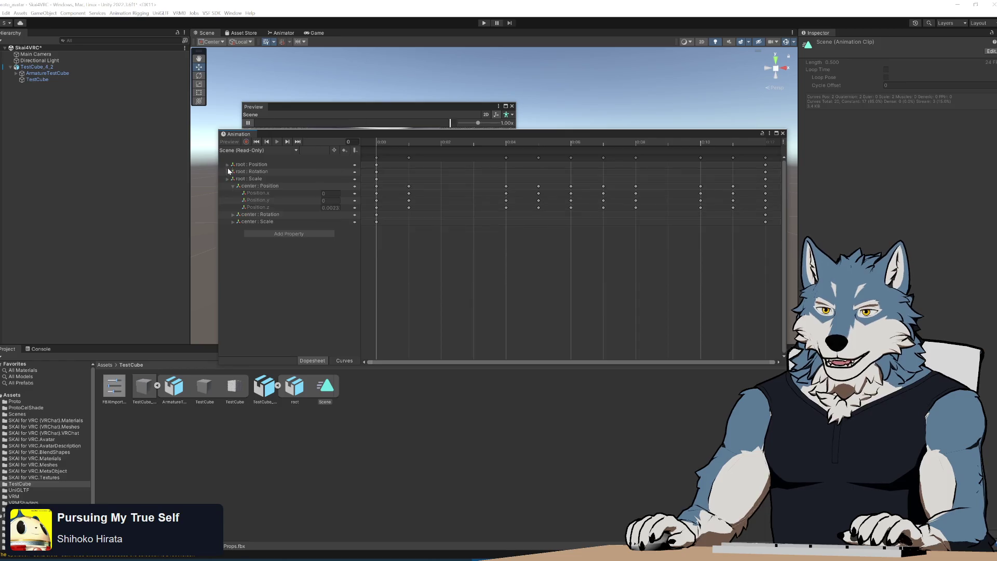
click(226, 179)
click(226, 179)
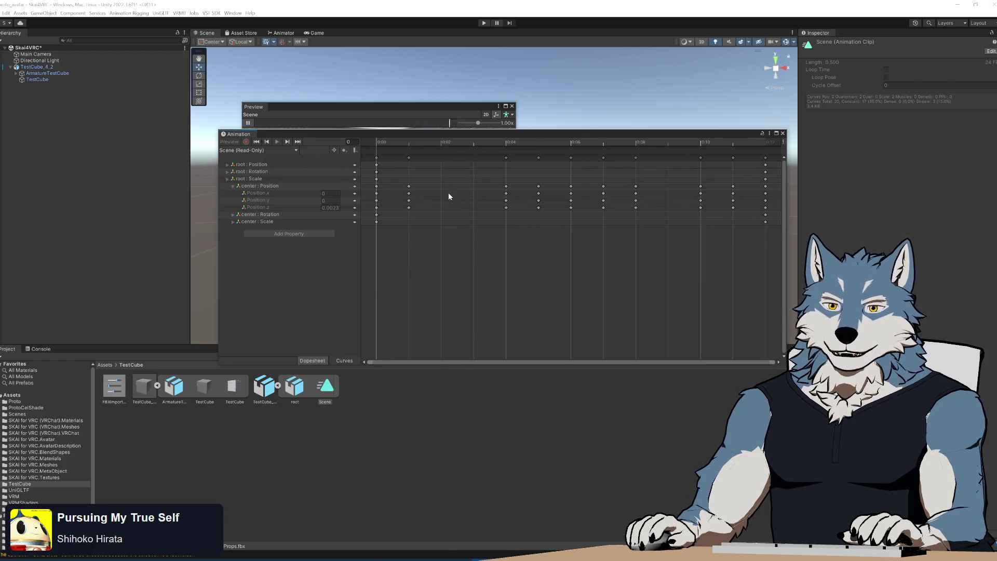
mouse_move(403, 137)
mouse_down()
mouse_move(415, 388)
mouse_move(407, 259)
mouse_up()
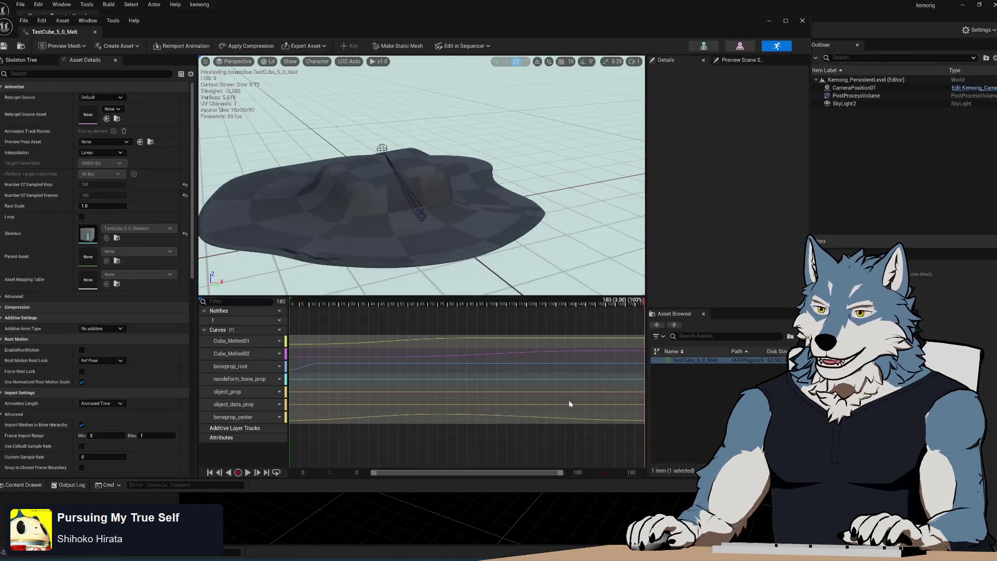
- Drag the Melt playhead back to frame 31, where the cube is still whole
mouse_move(359, 301)
mouse_down()
mouse_move(623, 288)
mouse_move(305, 277)
mouse_move(474, 281)
mouse_move(302, 304)
mouse_move(591, 326)
mouse_move(301, 304)
mouse_move(589, 315)
mouse_move(269, 307)
mouse_move(413, 301)
mouse_move(583, 322)
mouse_move(181, 307)
mouse_up()
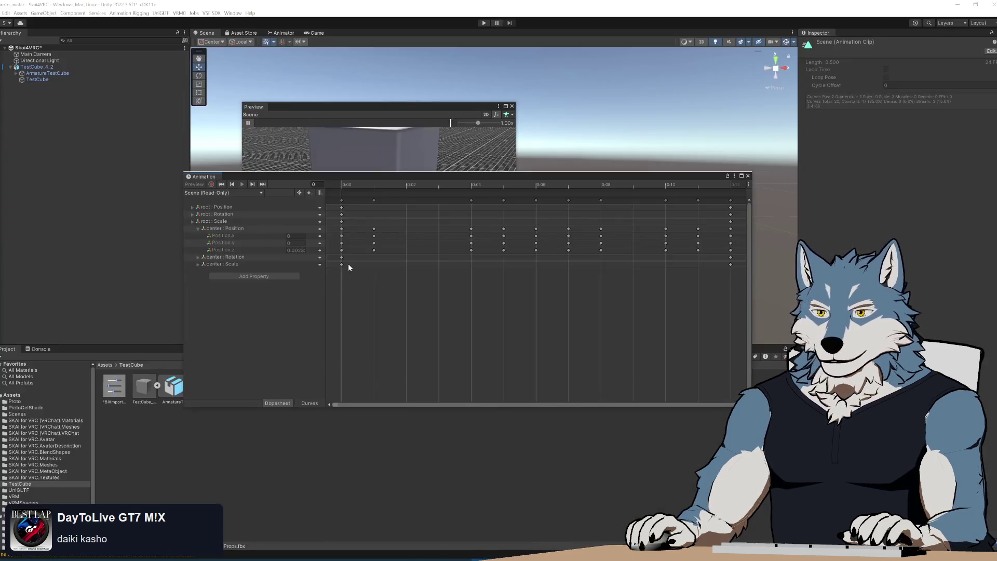
- Enable Preserve Hierarchy in the AnimatedBonesAndProps fbx import settings and apply the reimport
mouse_move(379, 179)
mouse_down()
mouse_move(389, 481)
mouse_move(390, 327)
mouse_move(366, 239)
mouse_move(447, 156)
mouse_move(448, 100)
mouse_up()
click(265, 387)
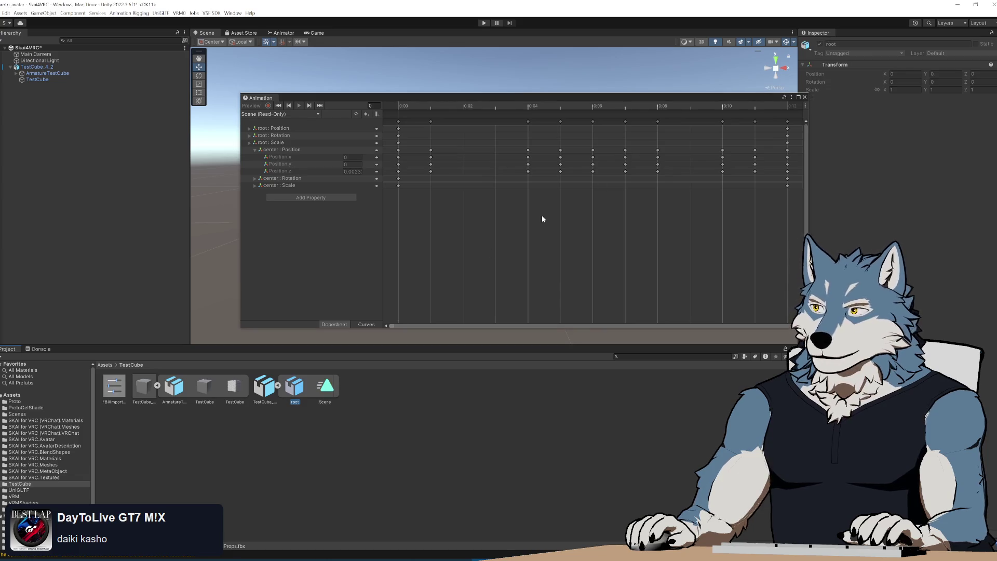
click(885, 148)
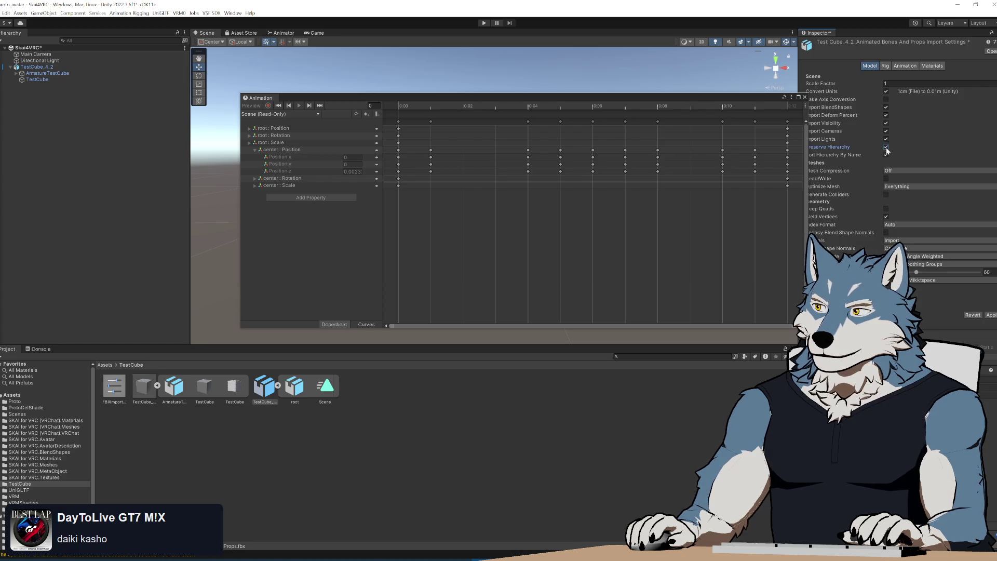
click(991, 316)
- Replay the Scene clip in the preview and expand the root Scale x, y, z values
mouse_move(477, 101)
mouse_down()
mouse_move(491, 339)
mouse_move(460, 271)
mouse_move(391, 369)
mouse_up()
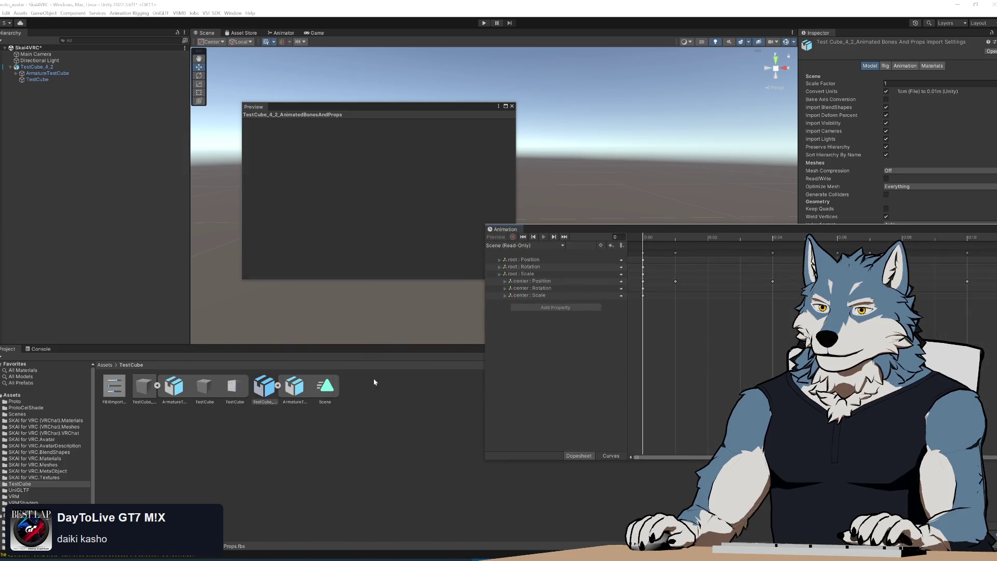
click(325, 387)
click(249, 123)
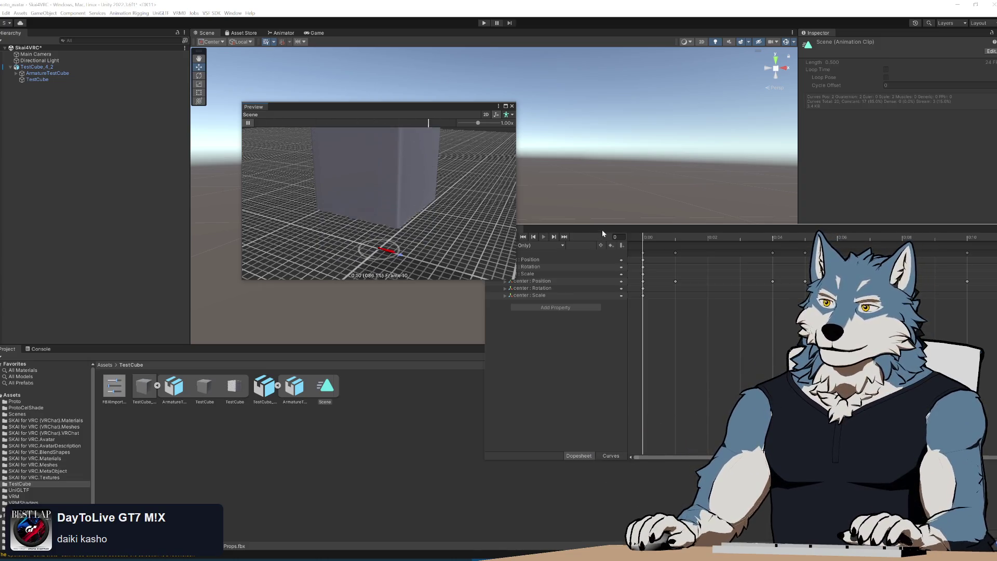
drag(603, 230, 516, 244)
click(420, 272)
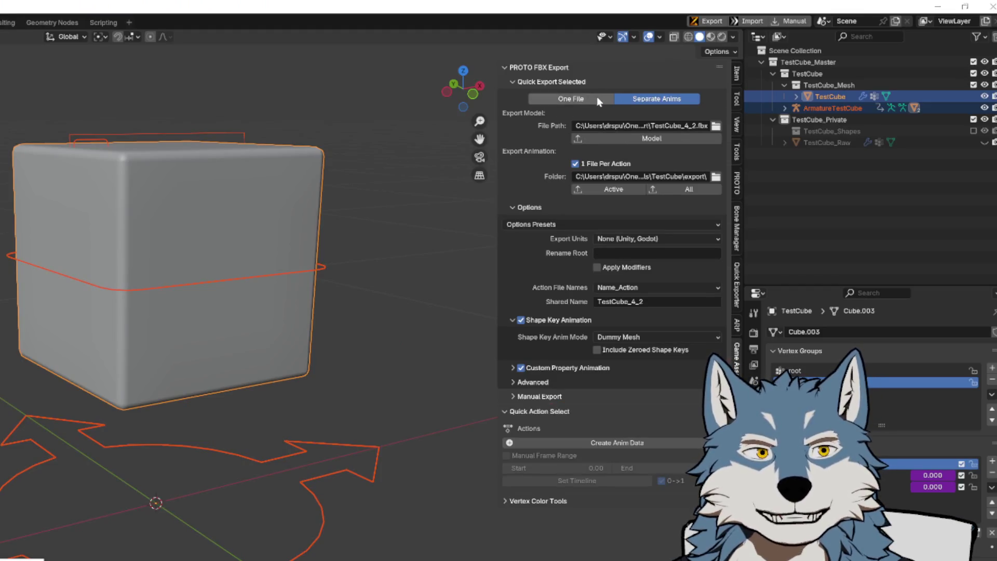
- Switch Quick Export Selected to One File, then back to Separate Anims
click(597, 97)
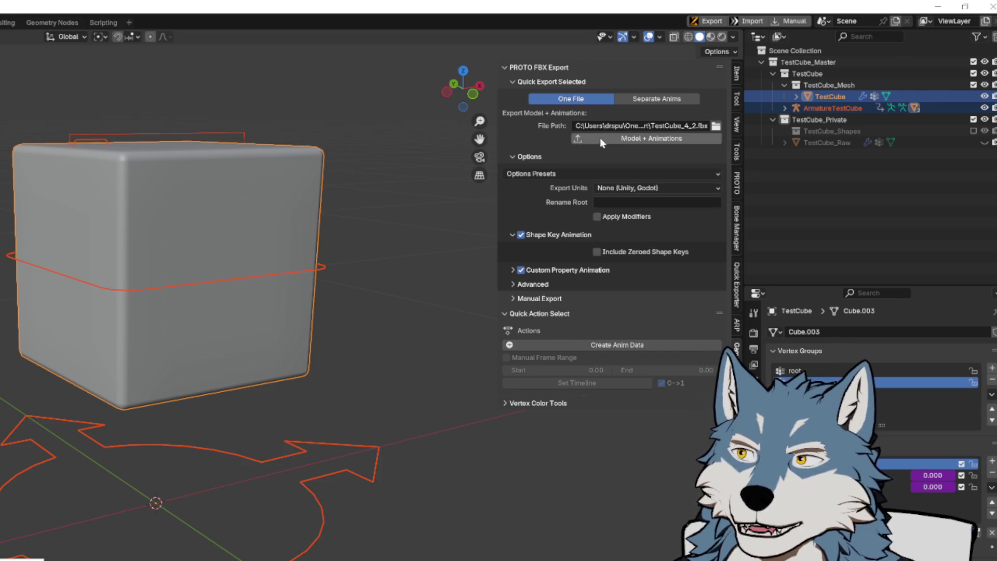
click(669, 97)
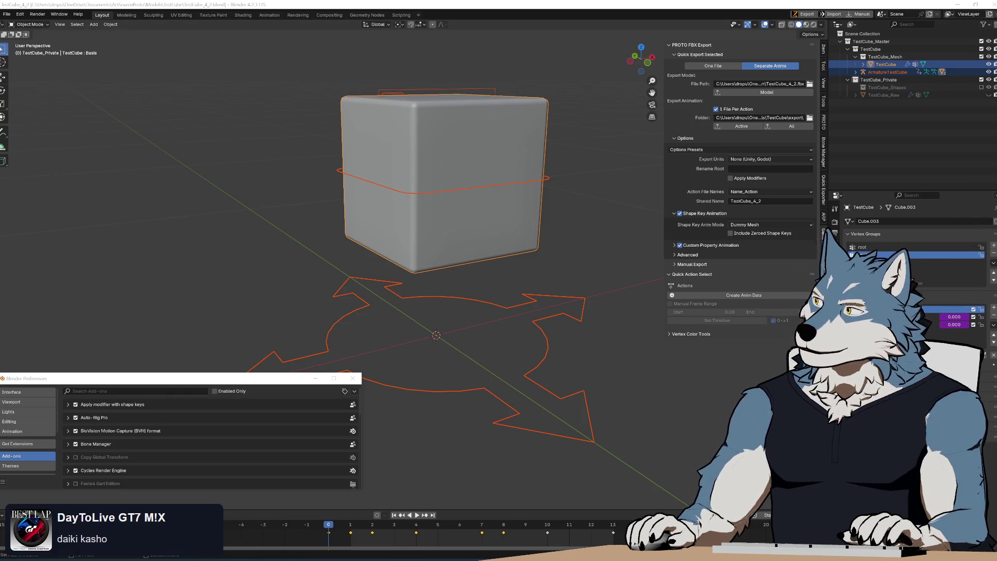
- Bring the YouTube Music window to the front
key(alt+Tab)
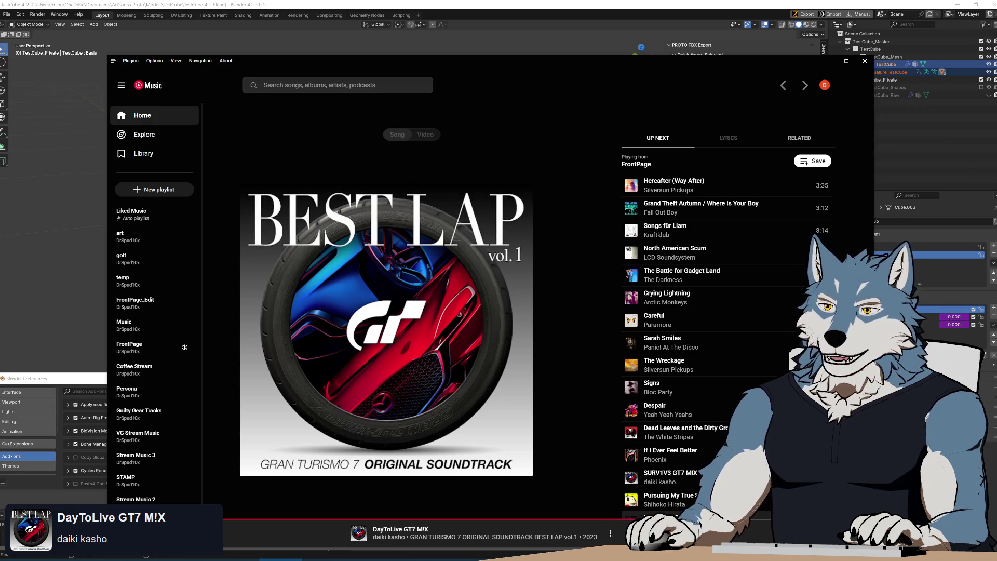
- Search for 'vnv nation' and open the VNV Nation artist page
click(425, 86)
text(vnv nation)
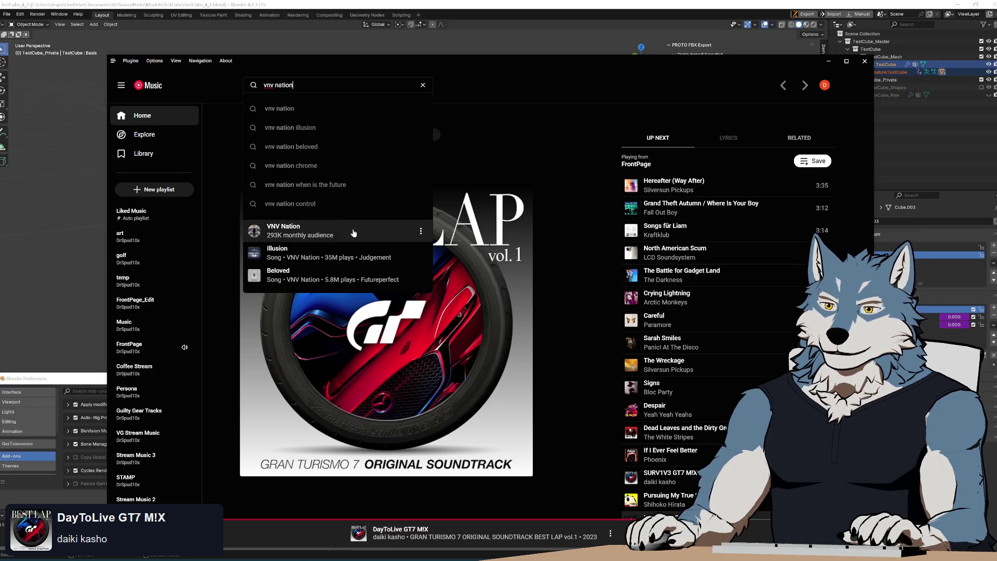
click(344, 238)
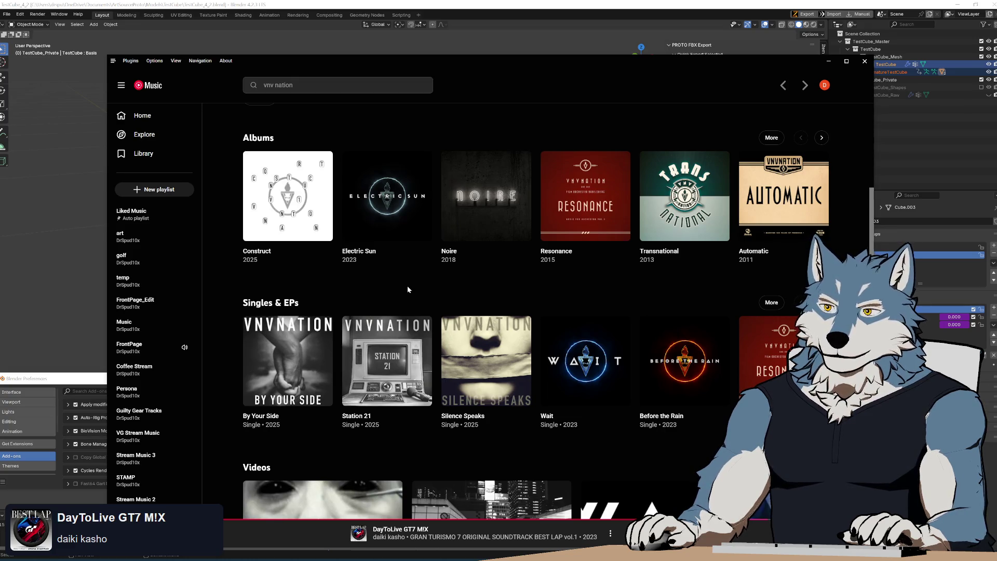
- Queue the top song Nova to play next, then return to Blender
scroll(378, 278, up, 5)
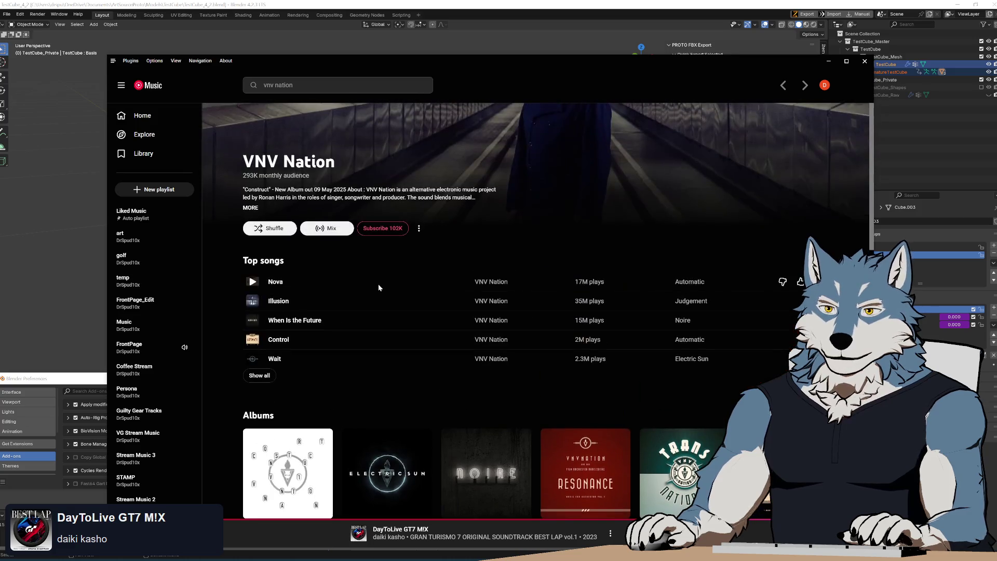
scroll(378, 269, down, 2)
scroll(379, 269, up, 2)
mouse_move(252, 285)
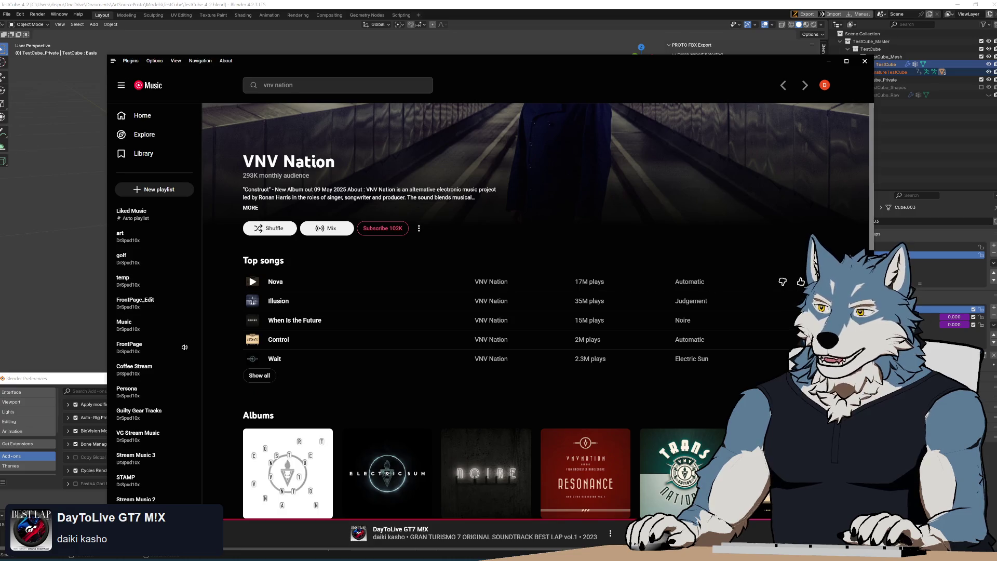
click(819, 281)
click(764, 327)
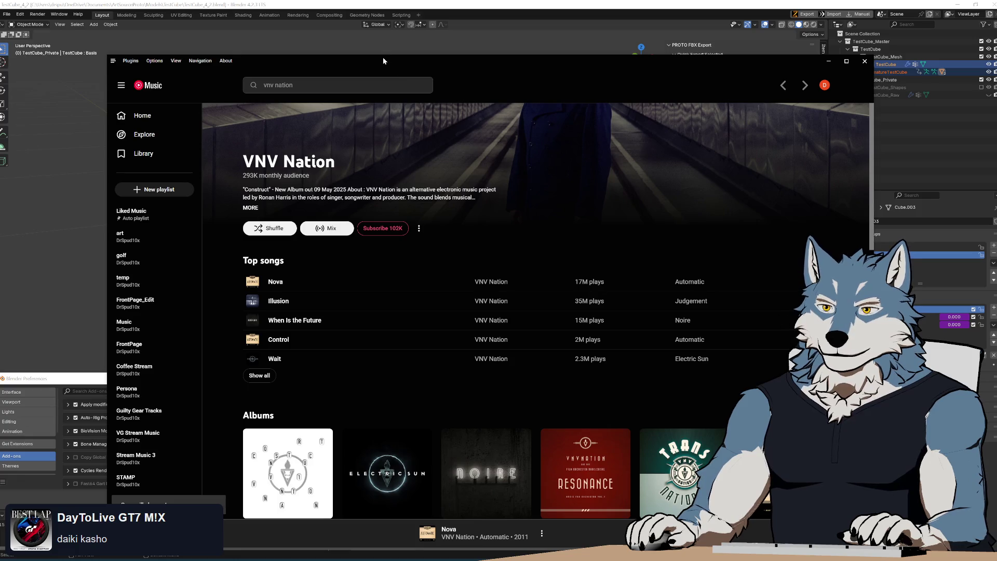
key(alt+Tab)
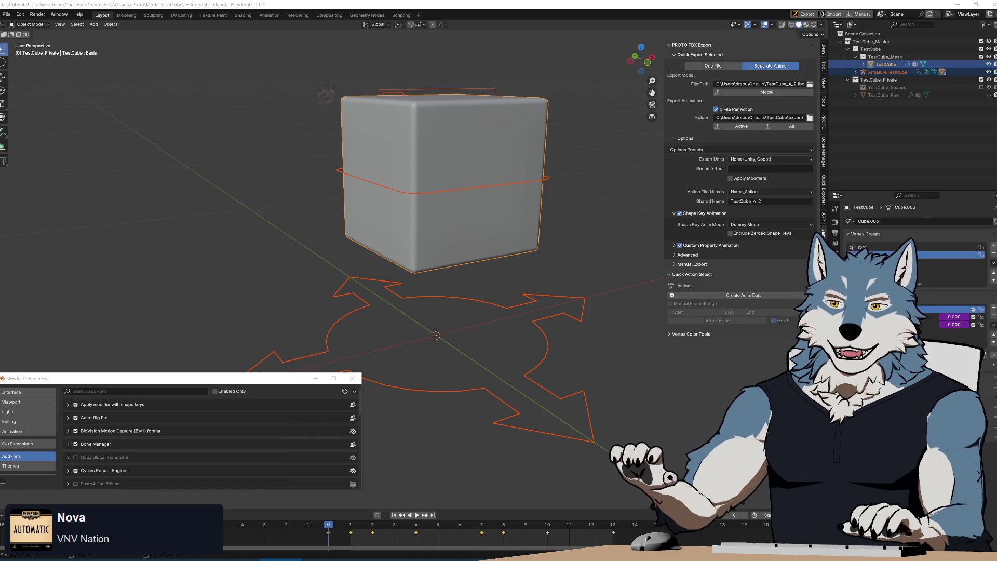
scroll(465, 298, down, 5)
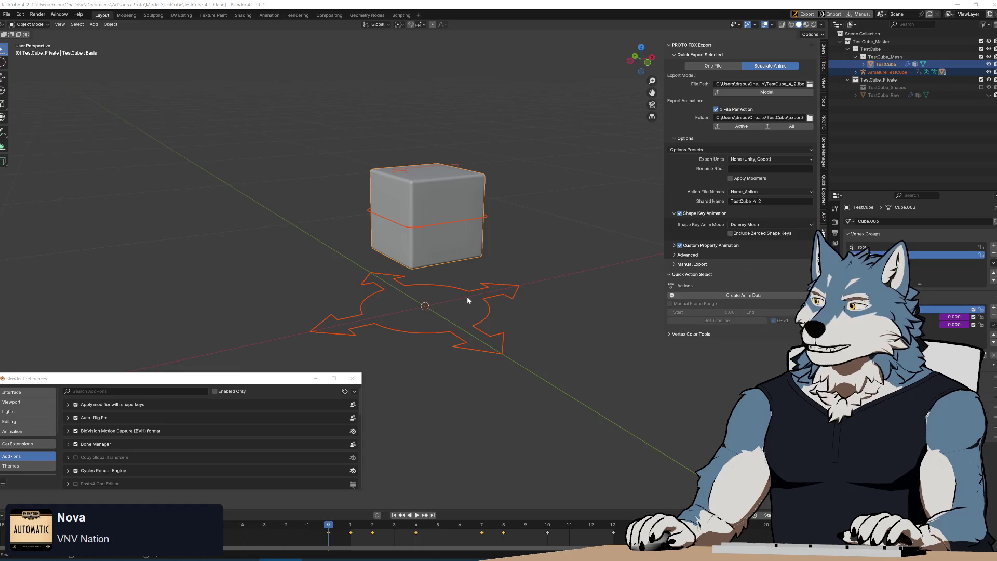
scroll(457, 283, up, 4)
scroll(481, 290, down, 2)
scroll(498, 308, up, 2)
mouse_move(497, 309)
middle_down()
mouse_move(485, 314)
mouse_move(532, 310)
mouse_move(514, 315)
middle_up()
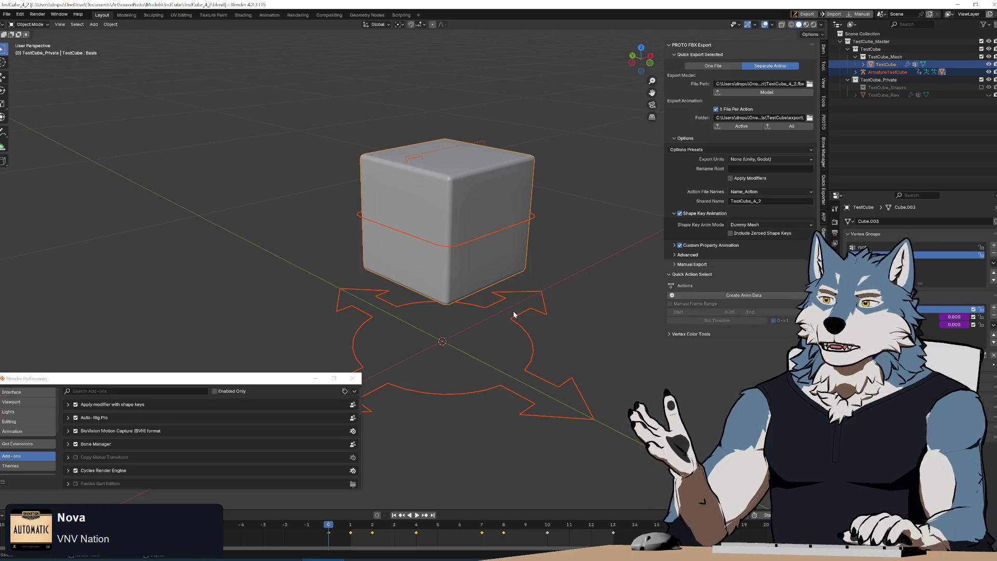
middle_drag(487, 318, 468, 323)
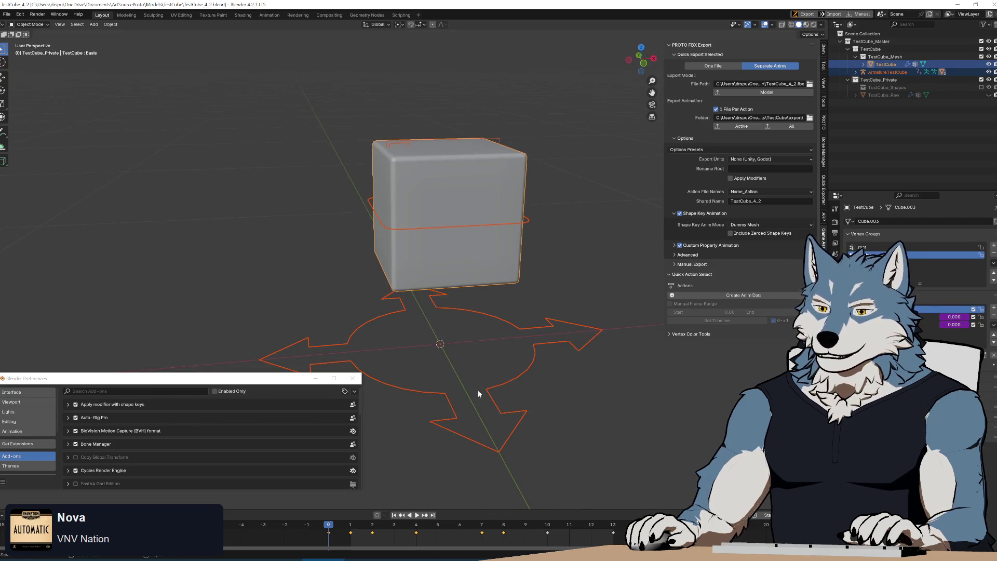
click(181, 560)
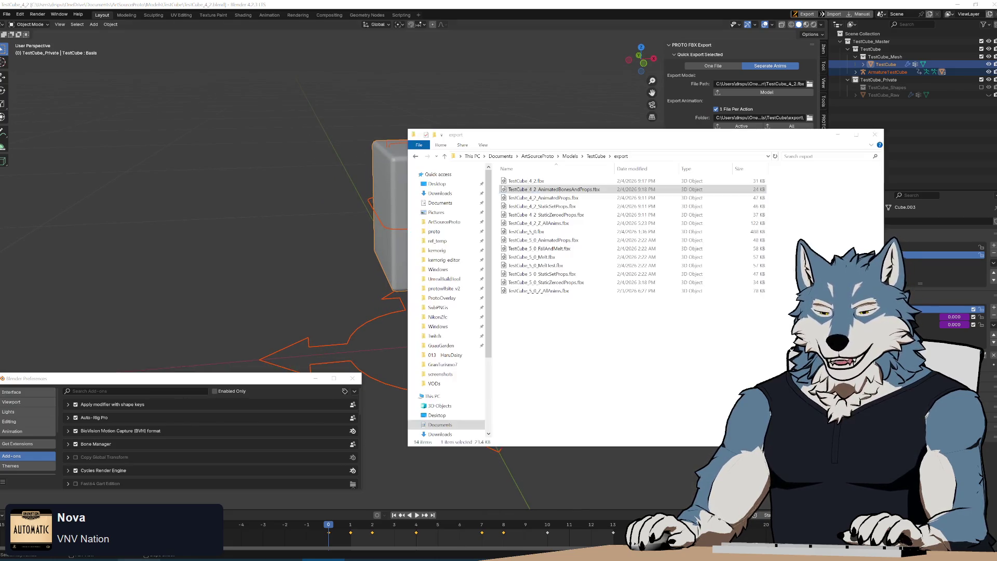
- Rename the AnimatedBonesAndProps export by appending _DefaultExport
click(561, 190)
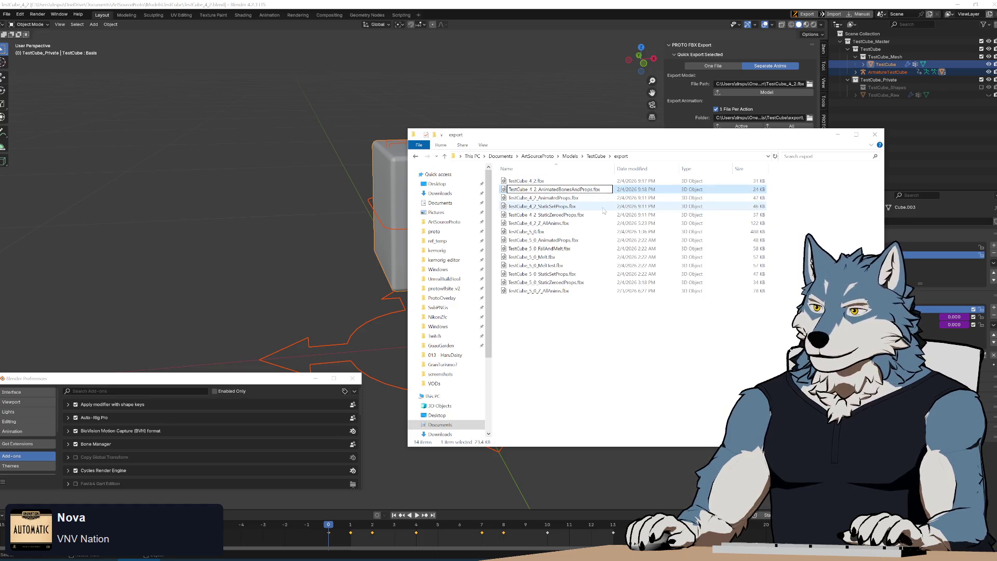
text(_DefaultExporter)
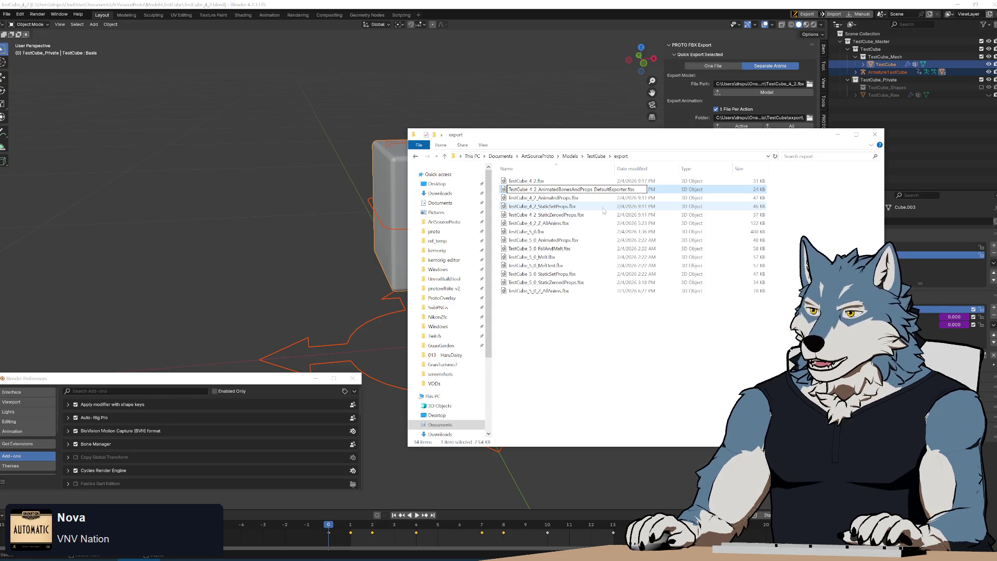
key(Return)
- Rename TestCube_4_2.fbx to TestCube_4_2_DefaultExporter.fbx and return to Blender
key(Up)
key(F2)
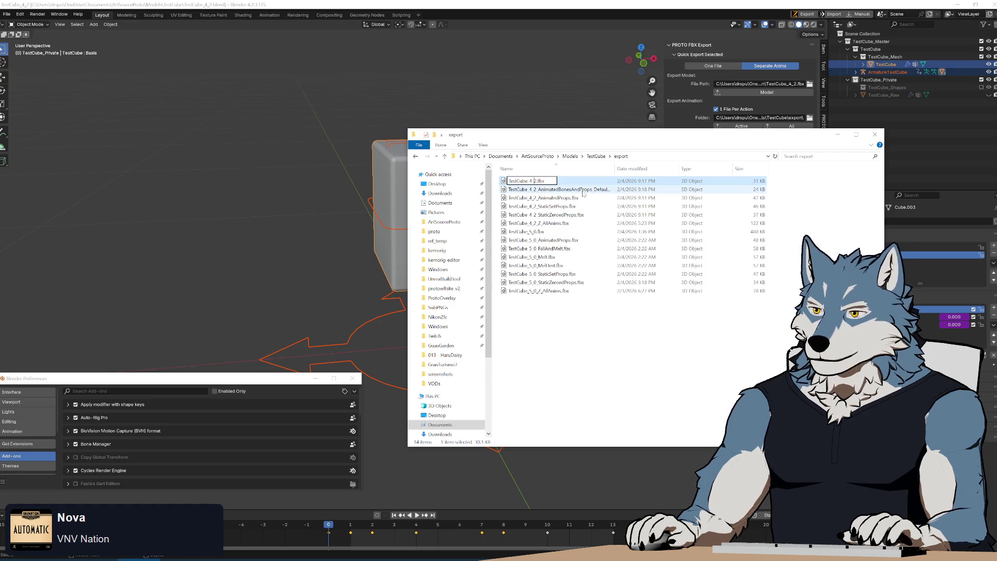
text(Default)
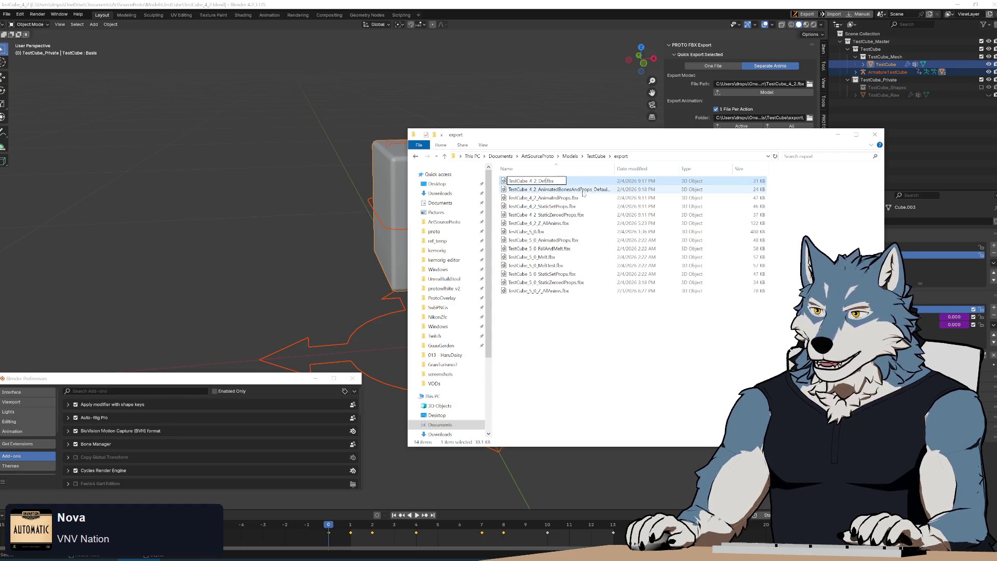
text(Exporter)
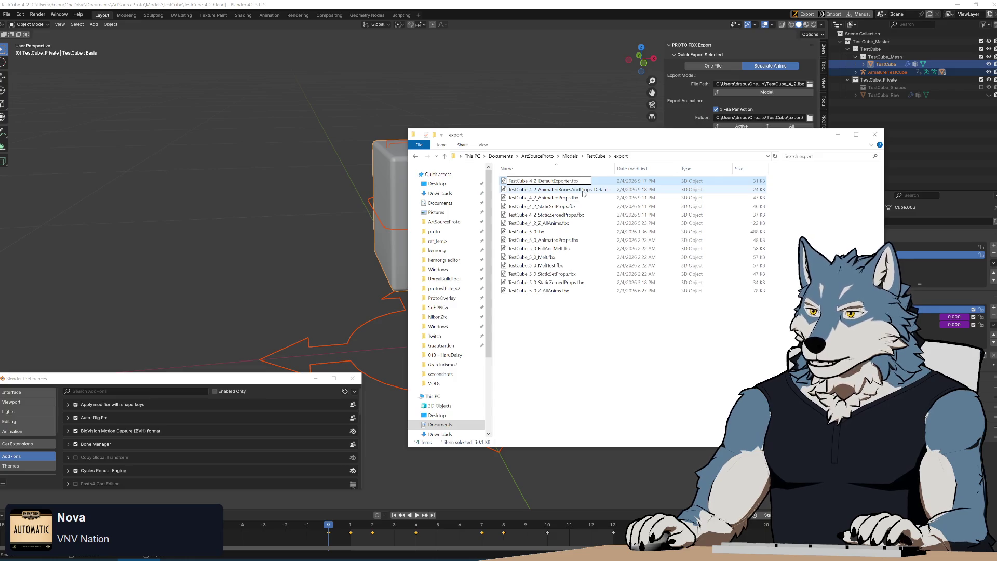
key(Return)
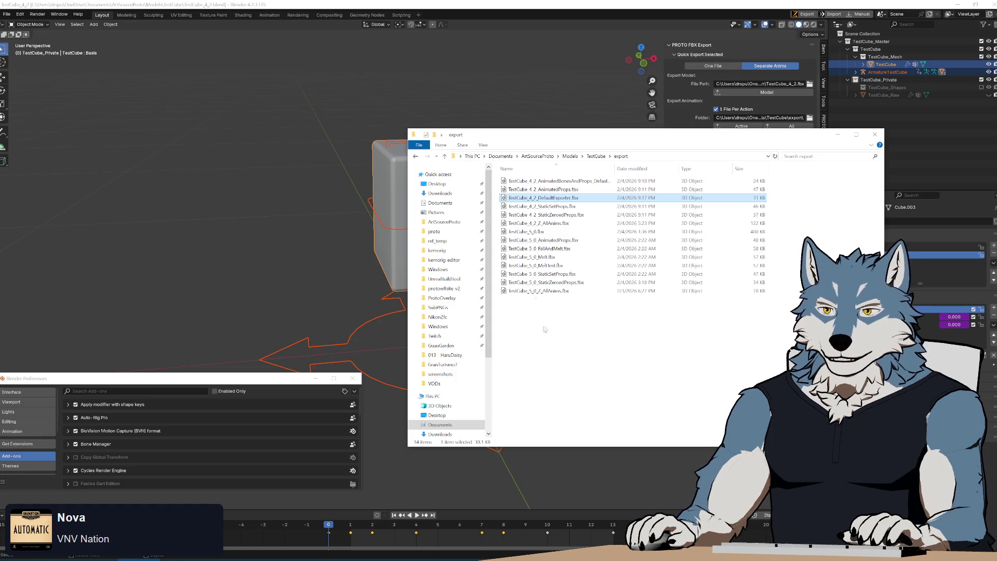
key(alt+Tab)
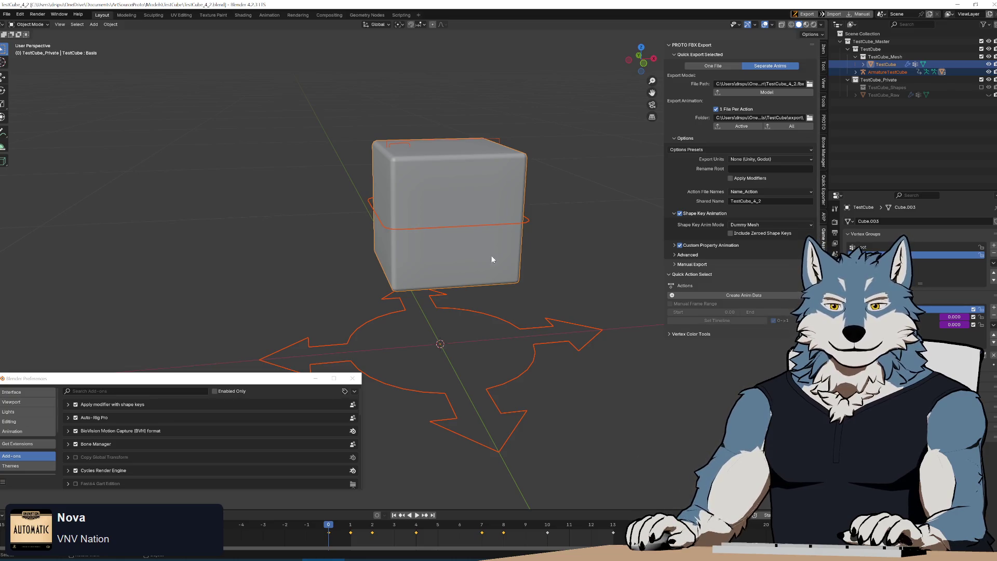
key(space)
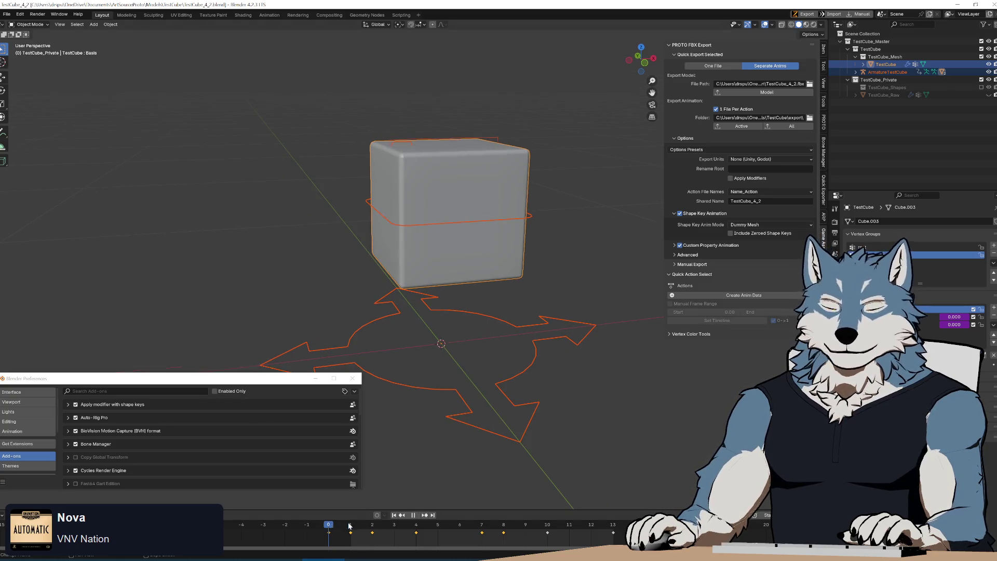
key(space)
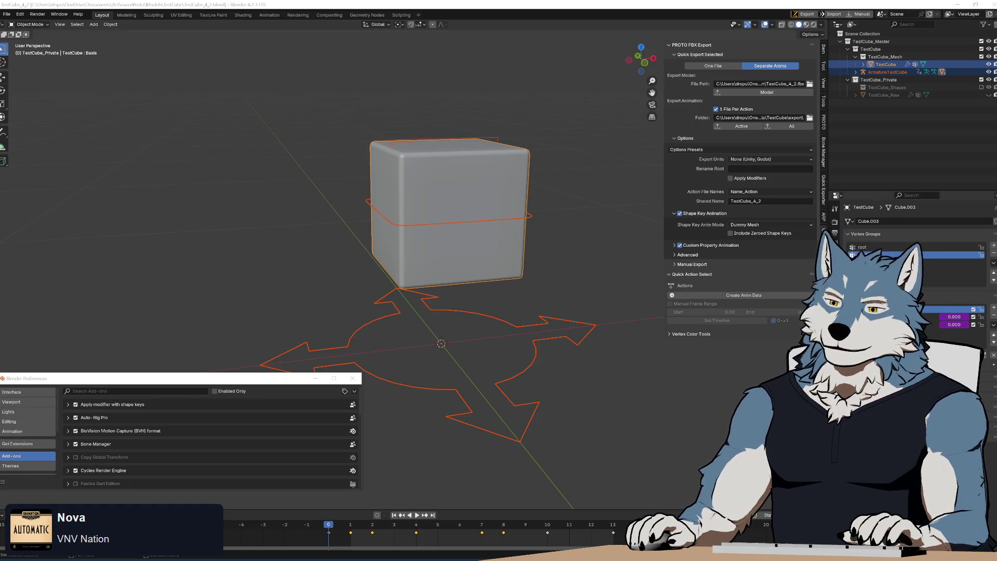
mouse_move(474, 276)
middle_down()
mouse_move(486, 282)
mouse_move(480, 267)
middle_up()
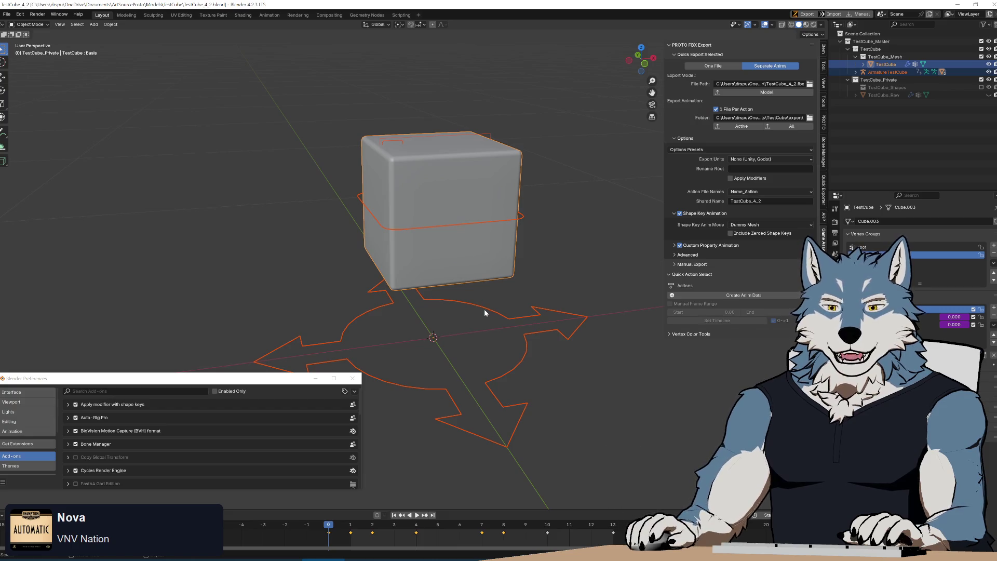
mouse_move(464, 309)
middle_down()
mouse_move(450, 305)
mouse_move(510, 298)
mouse_move(416, 285)
mouse_move(439, 278)
mouse_move(460, 179)
mouse_move(432, 198)
mouse_move(320, 194)
mouse_move(546, 220)
mouse_move(553, 241)
mouse_move(519, 261)
mouse_move(507, 331)
mouse_move(333, 293)
mouse_move(578, 276)
mouse_move(617, 204)
middle_up()
- Play the cube's deformation, stop back at frame 0, and select ArmatureTestCube in the Outliner
scroll(457, 180, up, 3)
key(space)
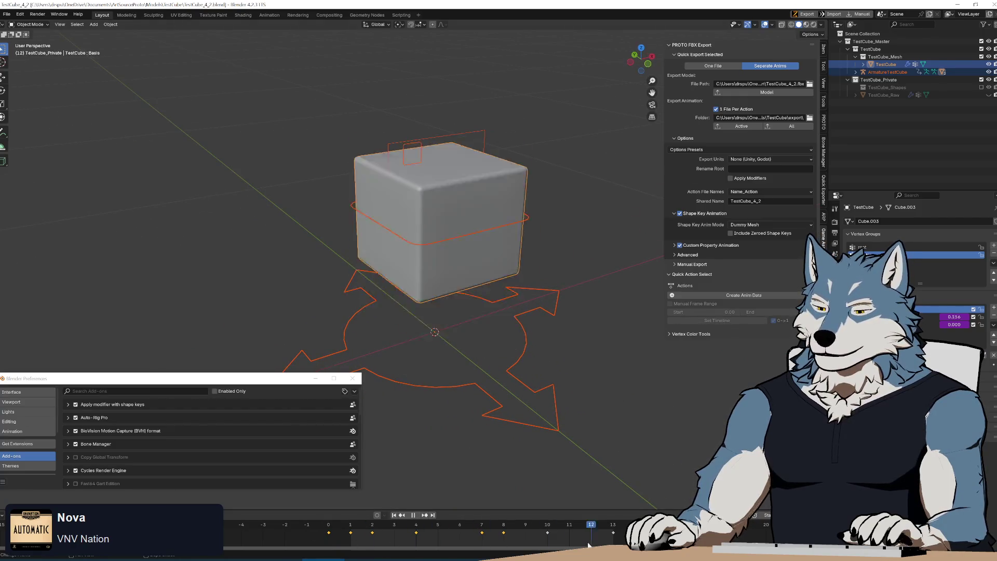
key(Escape)
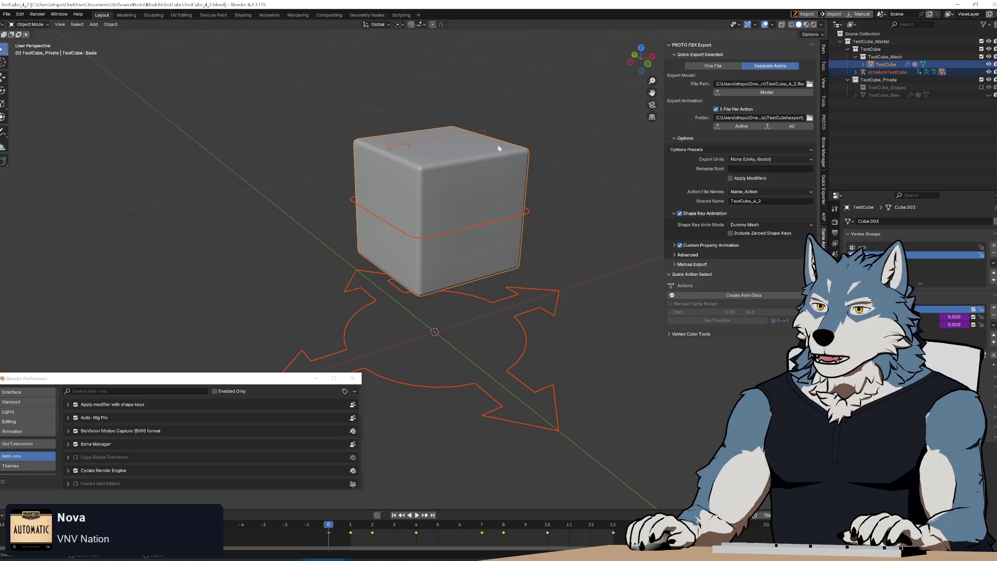
click(486, 136)
click(483, 133)
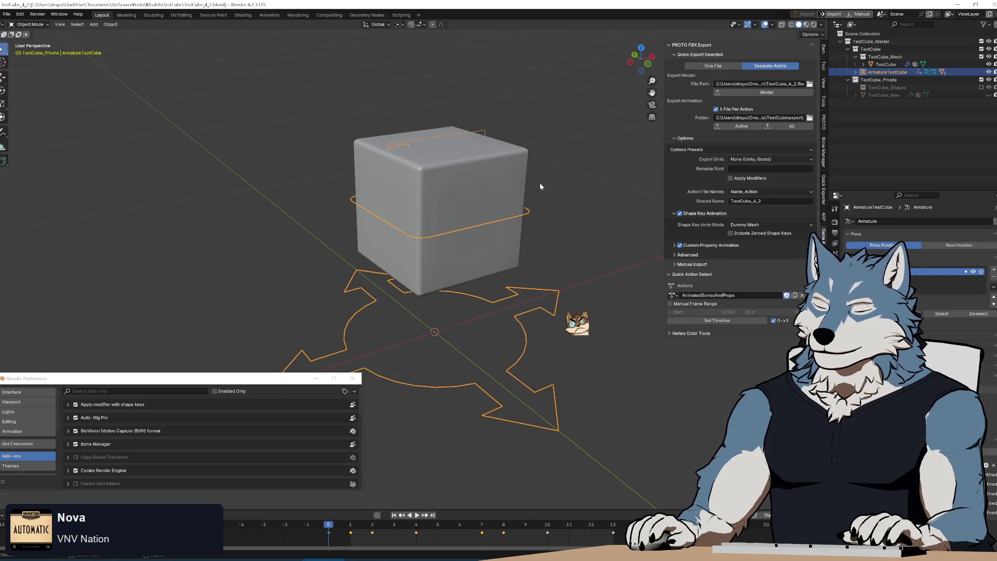
- Export the armature's active AnimatedBonesAndProps action from the PROTO FBX Export panel, then go to Unity
click(675, 214)
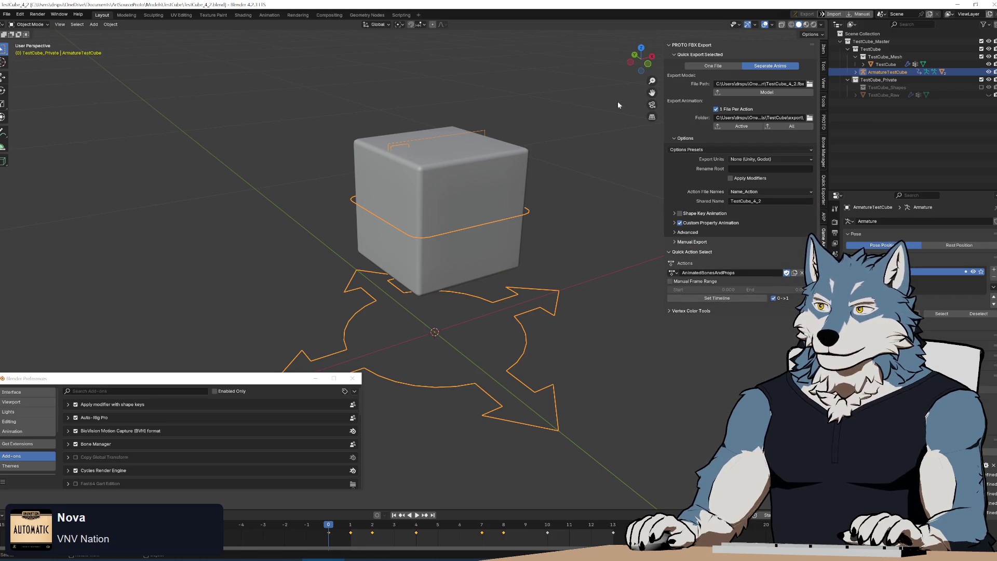
click(735, 131)
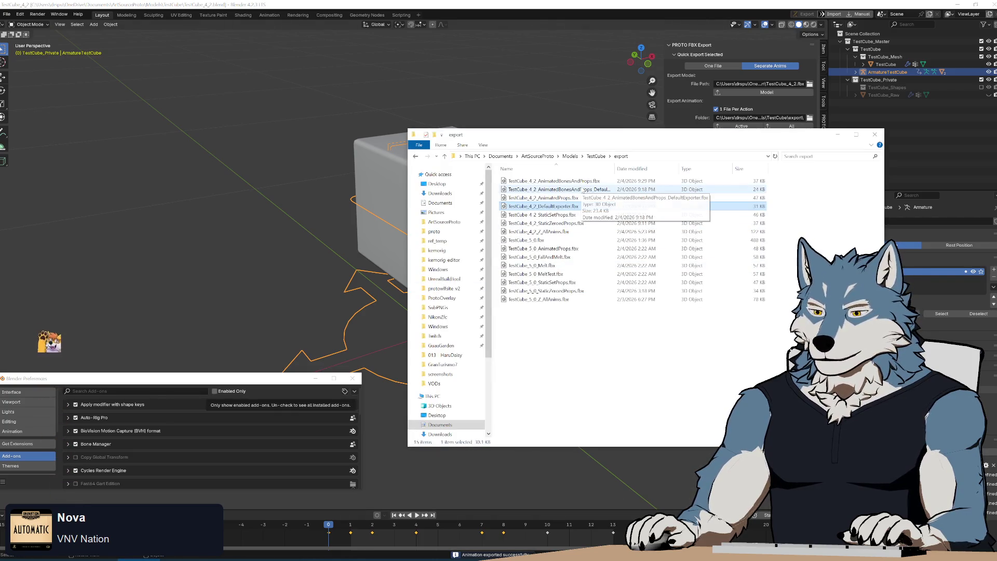
mouse_move(671, 137)
mouse_down()
mouse_move(664, 358)
mouse_move(671, 312)
mouse_move(686, 342)
mouse_move(654, 107)
mouse_move(665, 144)
mouse_up()
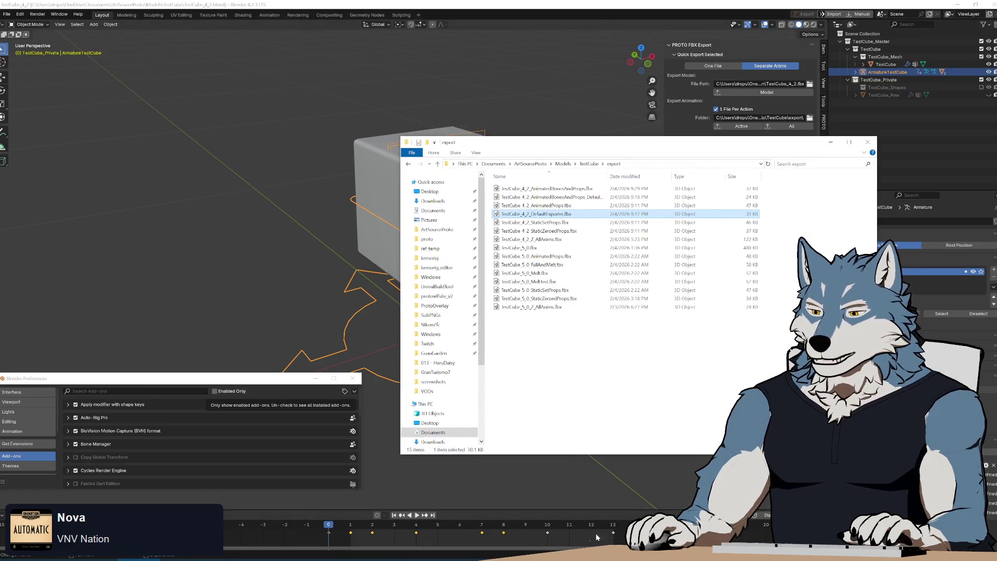
key(alt+Tab)
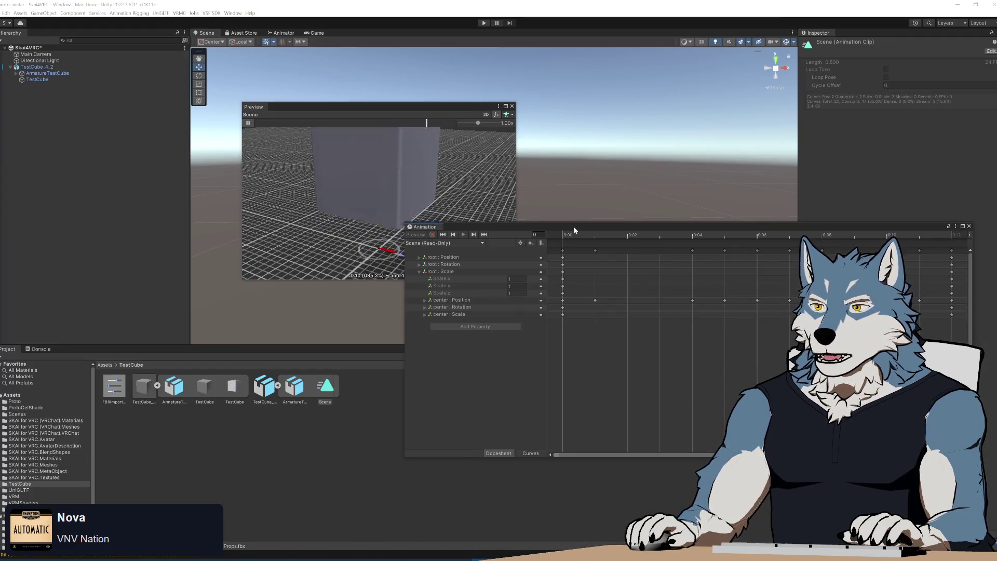
- Apply the TestCube_4_2 FBX import settings, play its Scene clip in the preview, then show the export folder
click(334, 385)
click(295, 387)
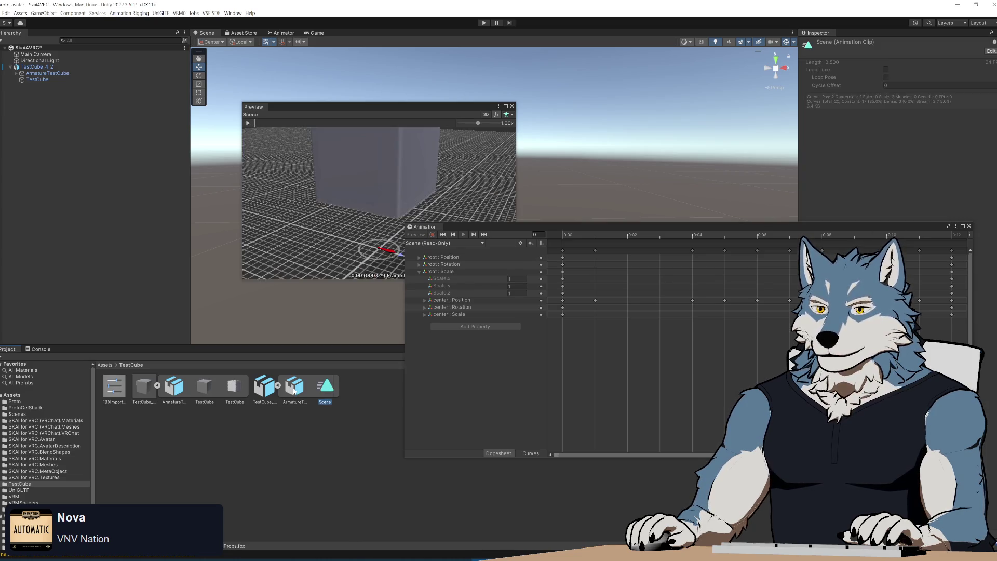
click(267, 387)
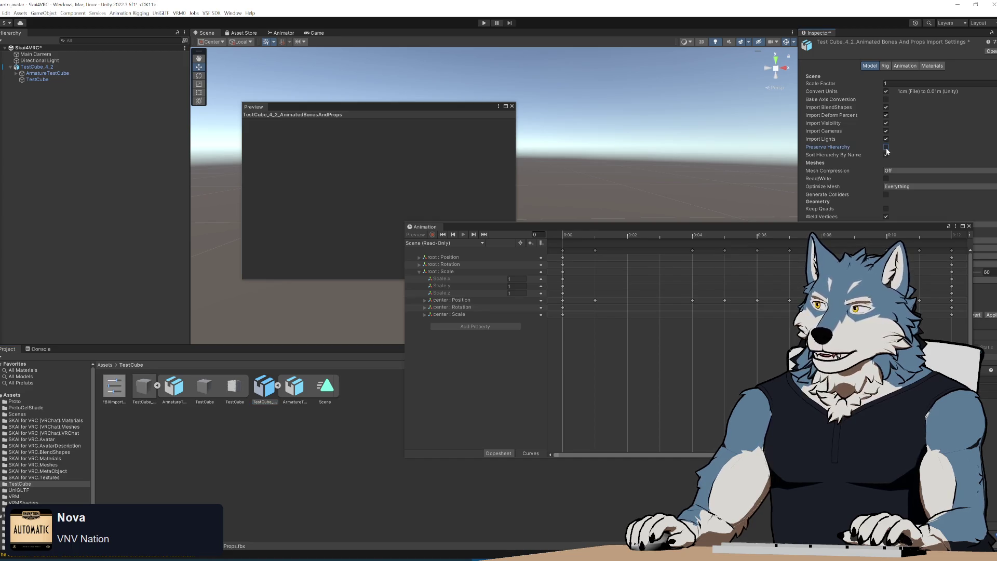
click(991, 316)
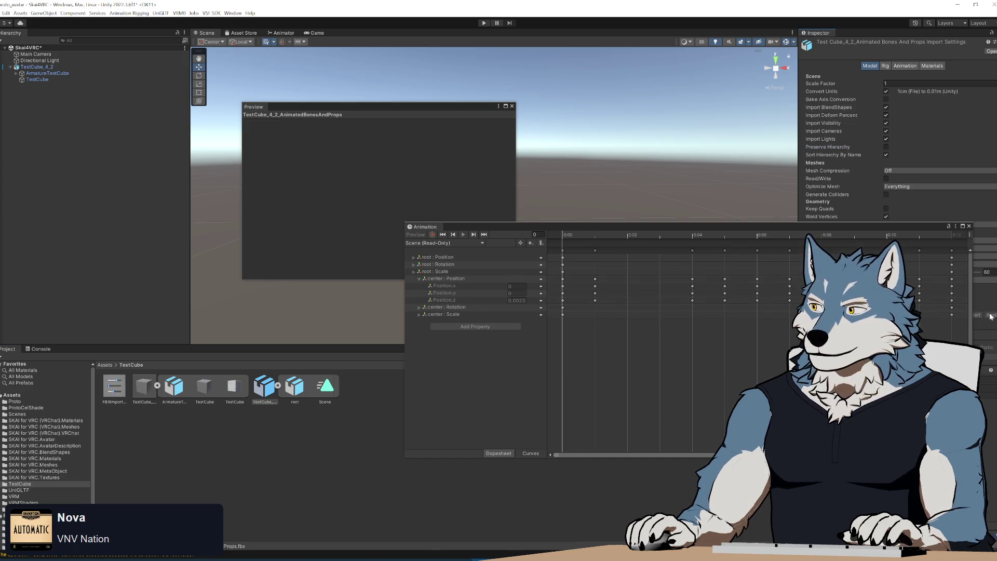
click(325, 387)
click(248, 123)
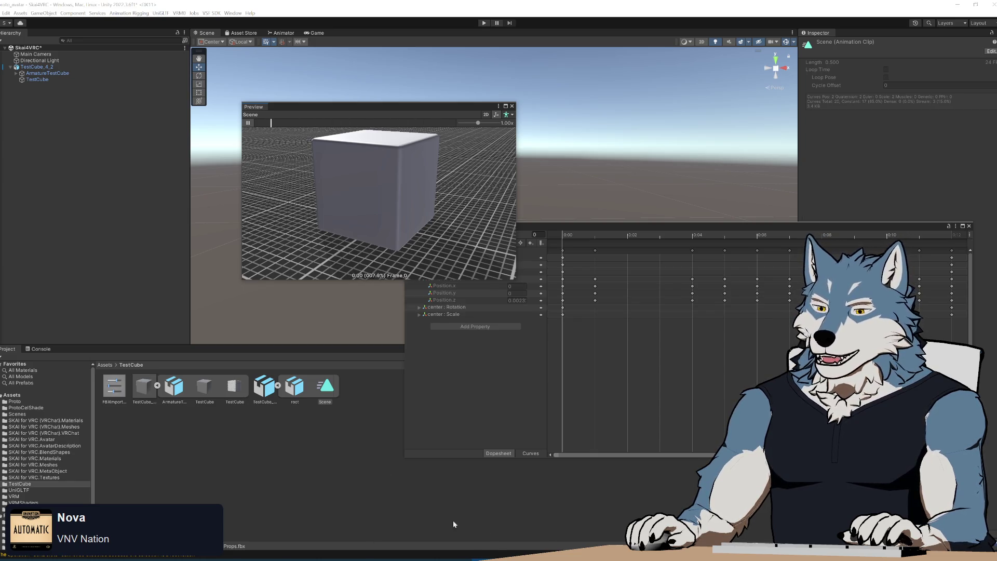
key(alt+Tab)
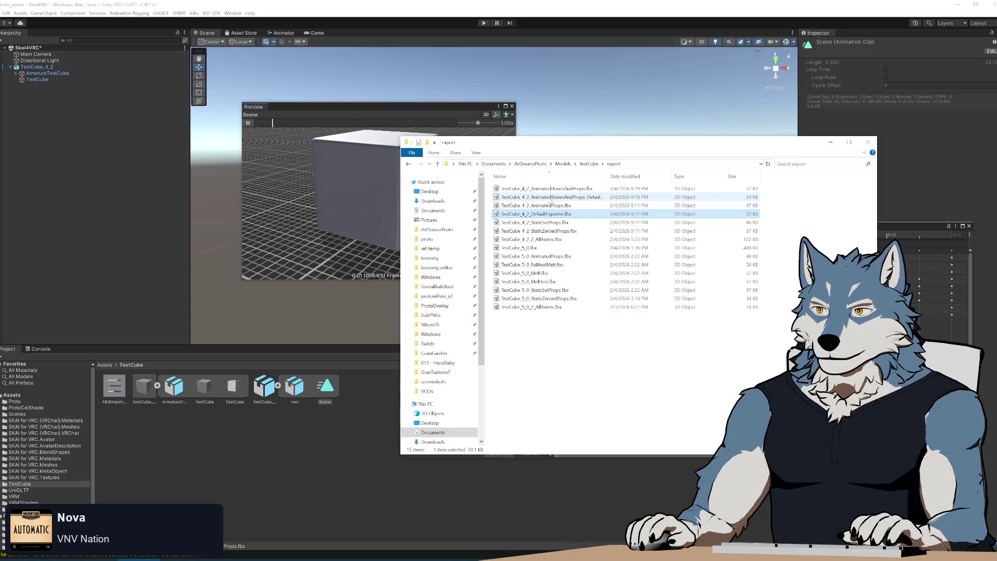
- Import the new AnimatedBonesAndProps export into the project and rearrange the Animation and Preview windows
mouse_move(542, 189)
mouse_down()
mouse_move(354, 438)
mouse_move(351, 431)
mouse_move(341, 476)
mouse_up()
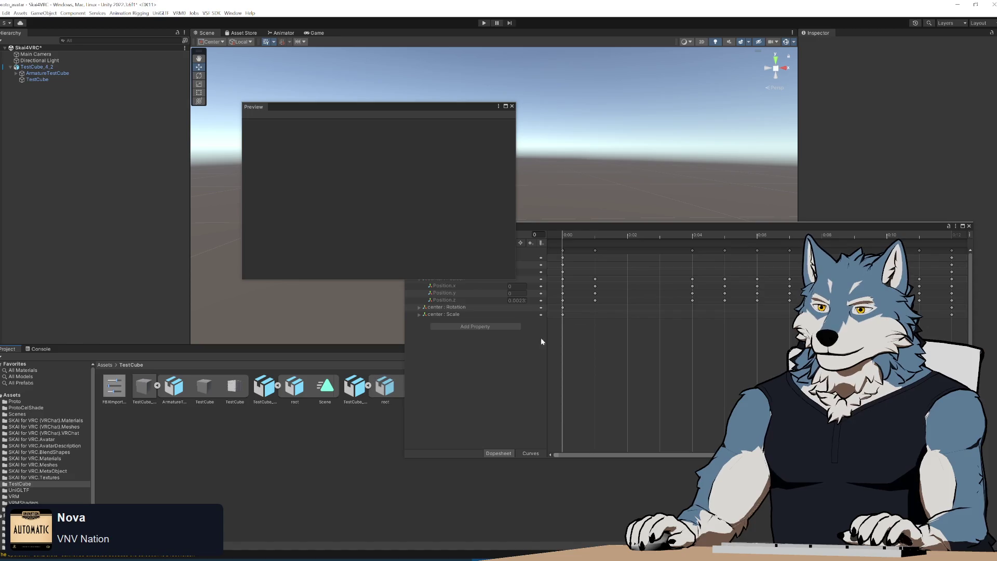
drag(614, 226, 497, 113)
drag(372, 105, 333, 82)
- Switch back and forth between the two Scene clips to compare their previews
click(416, 388)
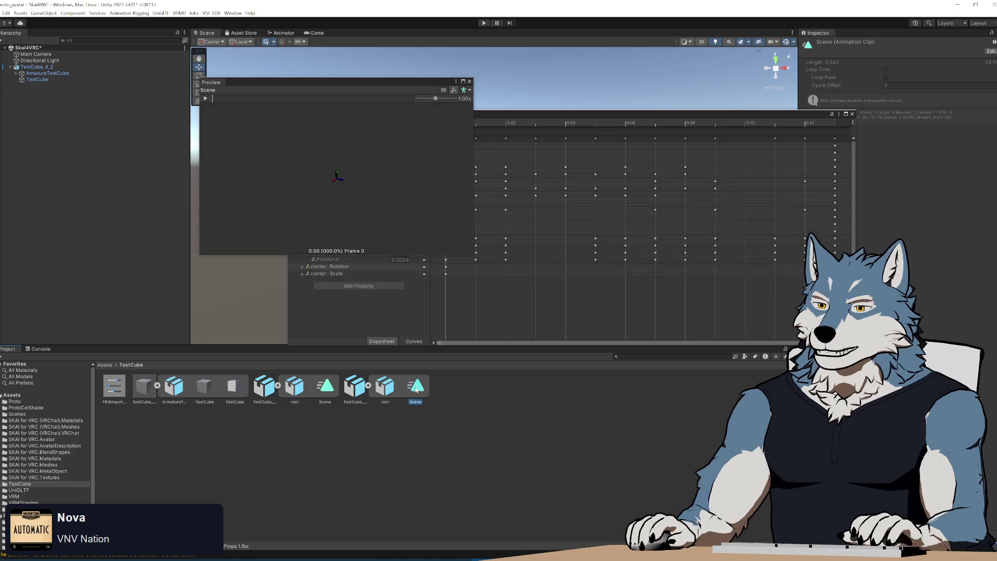
drag(560, 111, 751, 110)
click(325, 388)
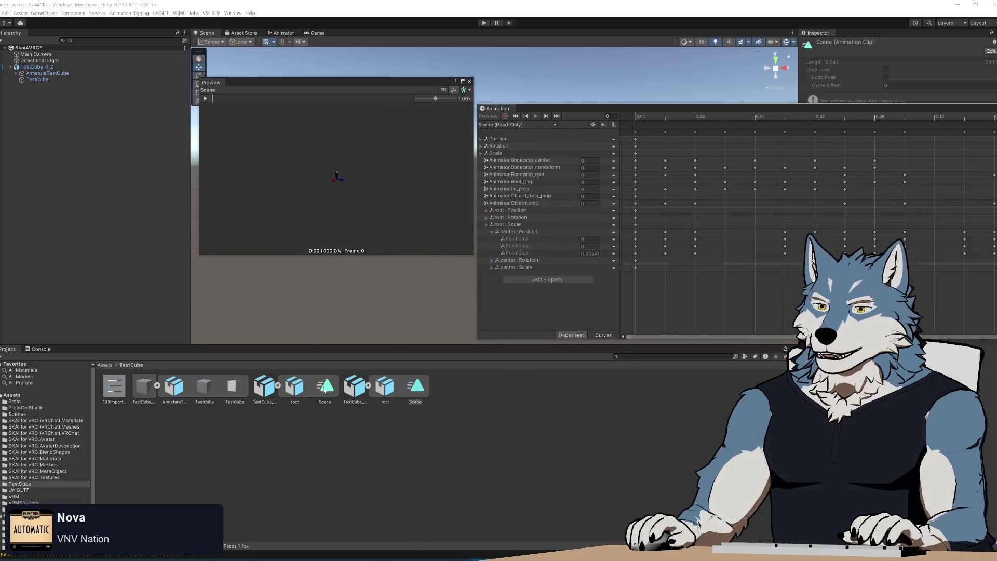
click(418, 390)
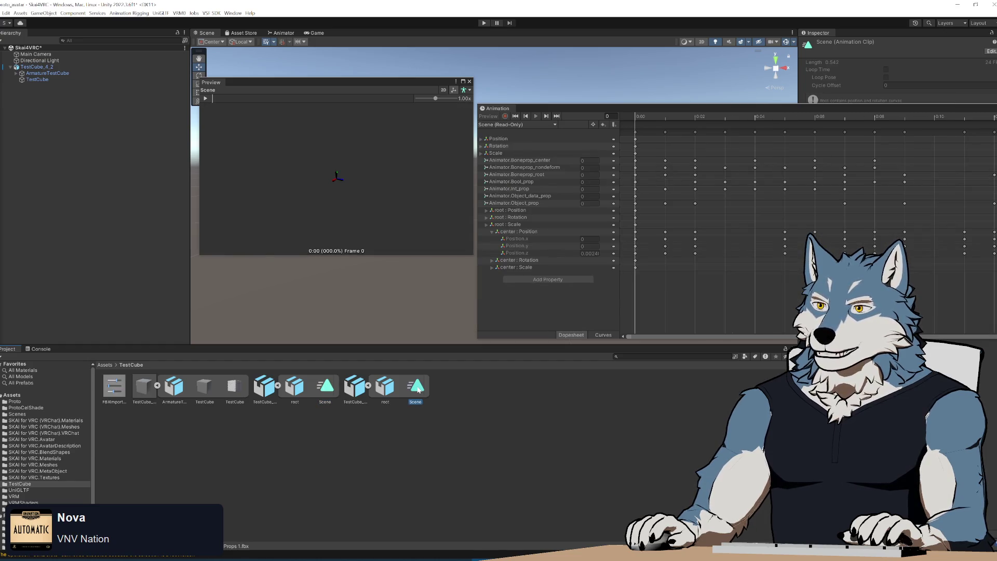
key(ctrl+z)
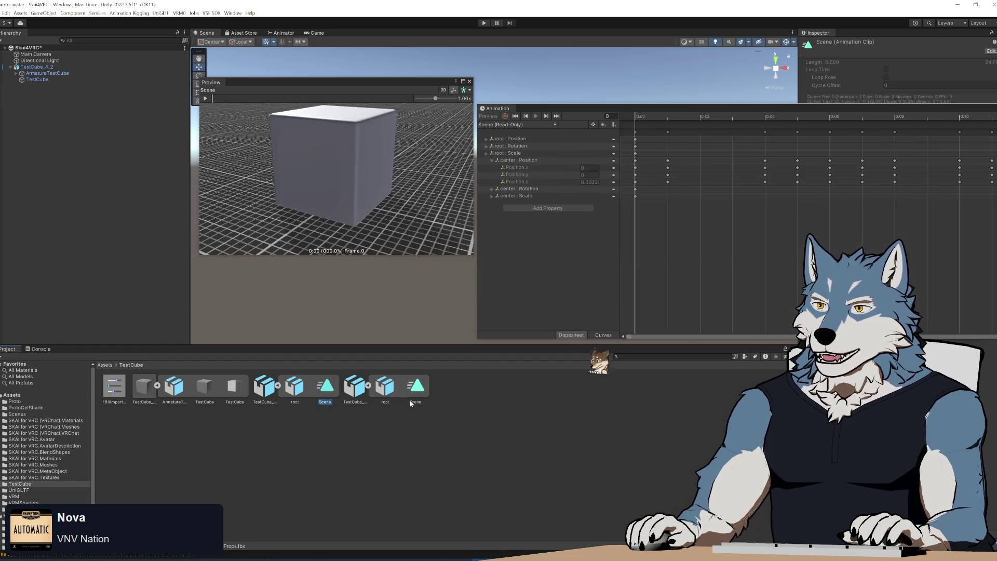
click(419, 388)
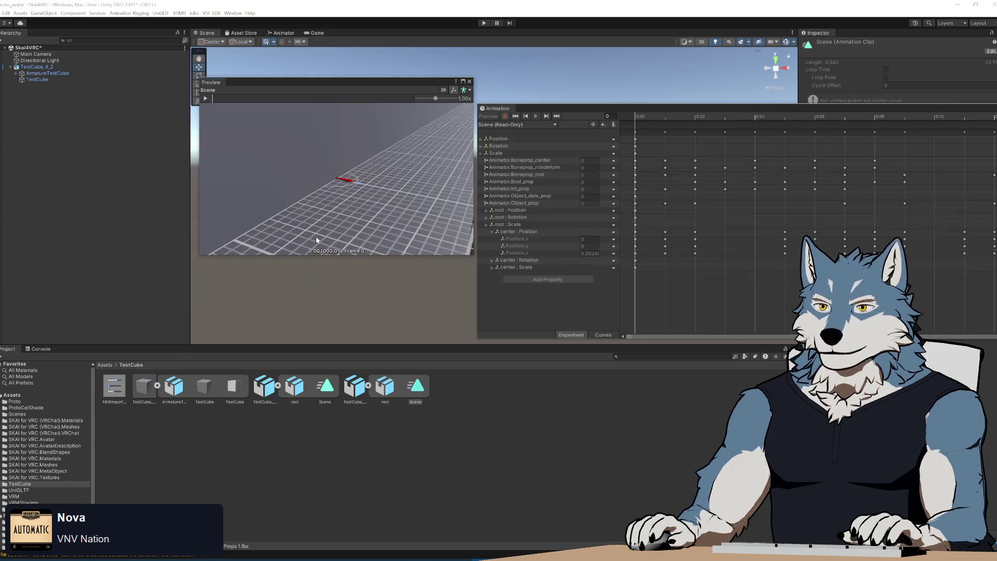
click(325, 387)
click(419, 389)
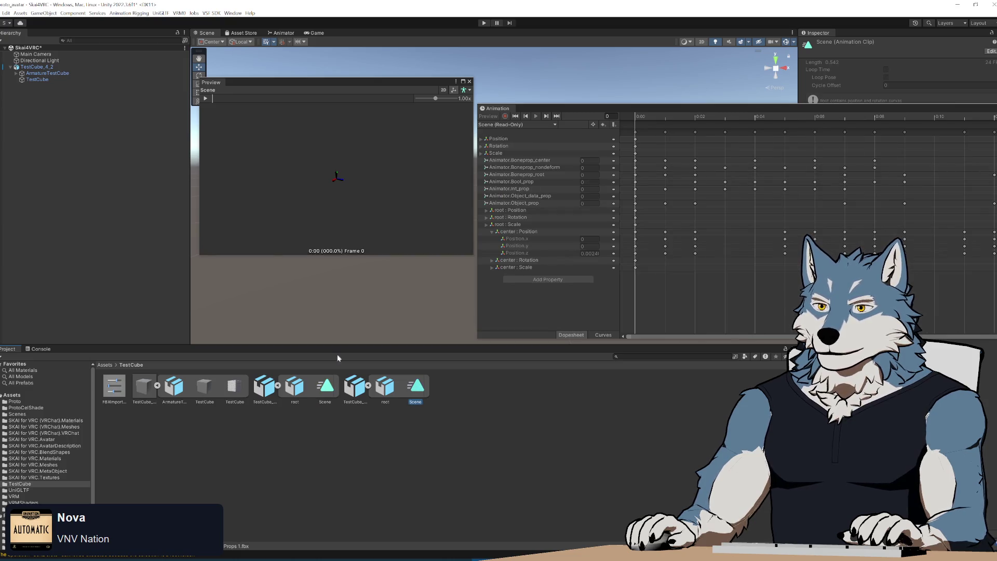
click(362, 217)
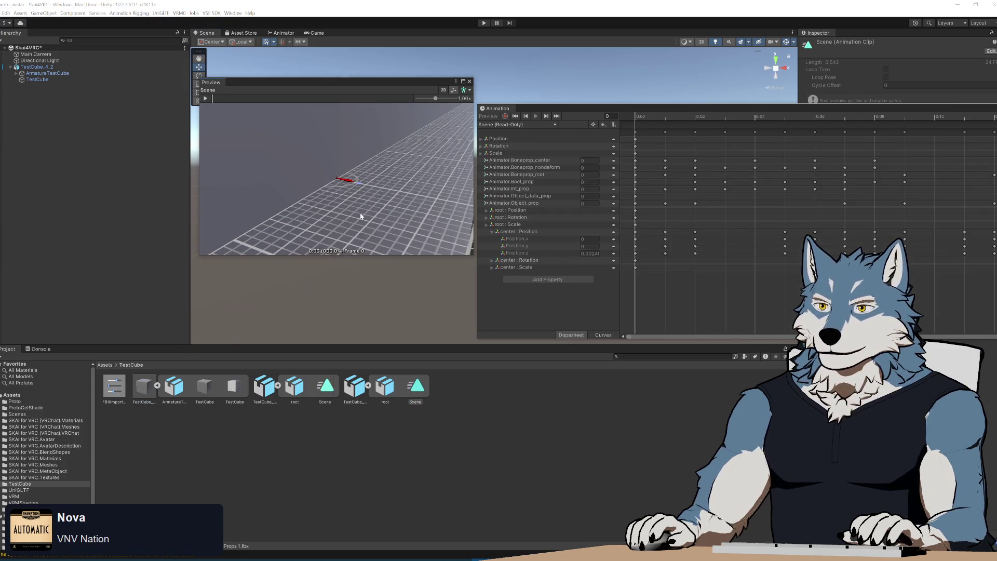
- Expand the many-track clip's Scale track to reveal its x, y, z values
click(482, 155)
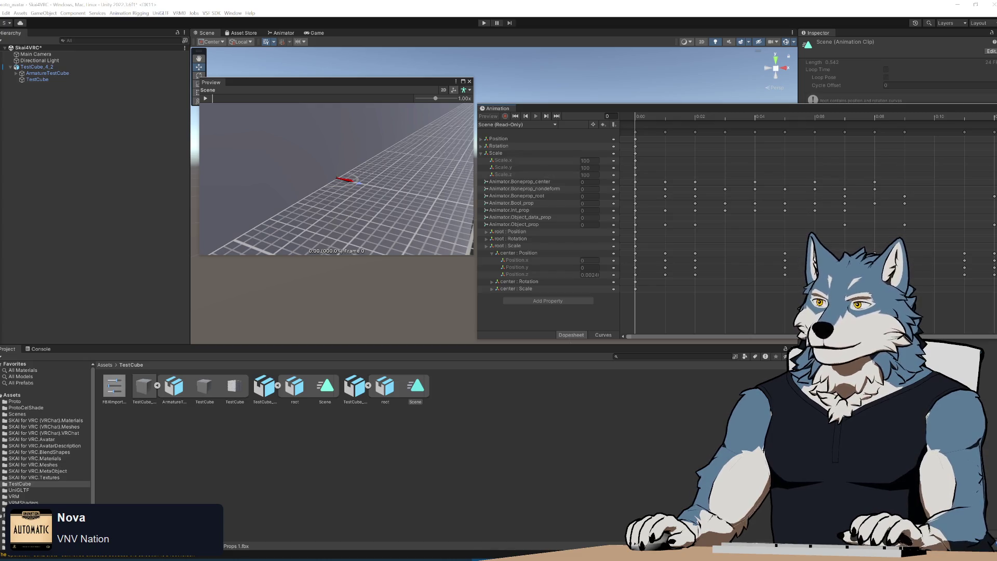
click(481, 139)
click(481, 139)
double_click(481, 139)
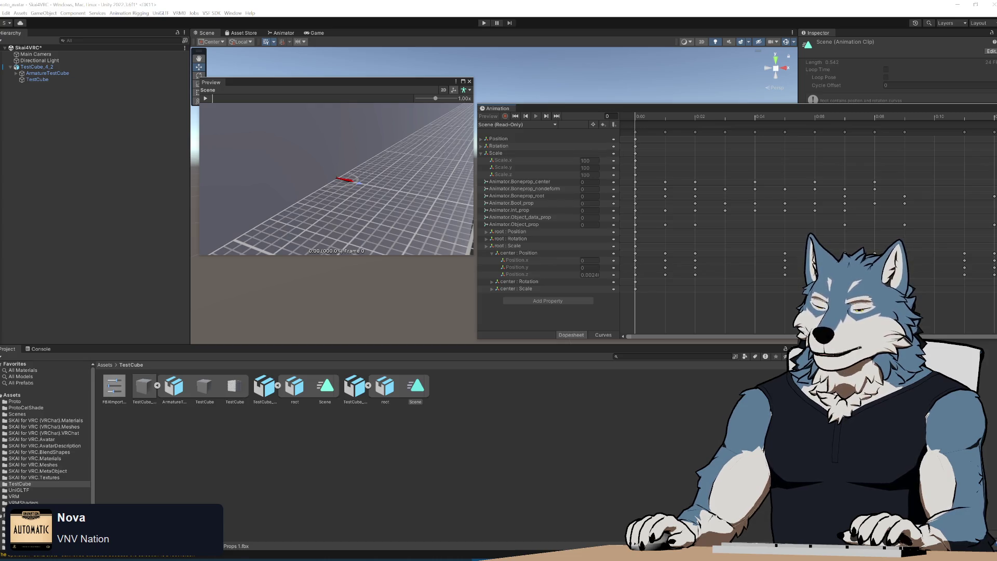
- Check the middle Scene clip's root Scale values, then undock the animation editor to float
click(332, 394)
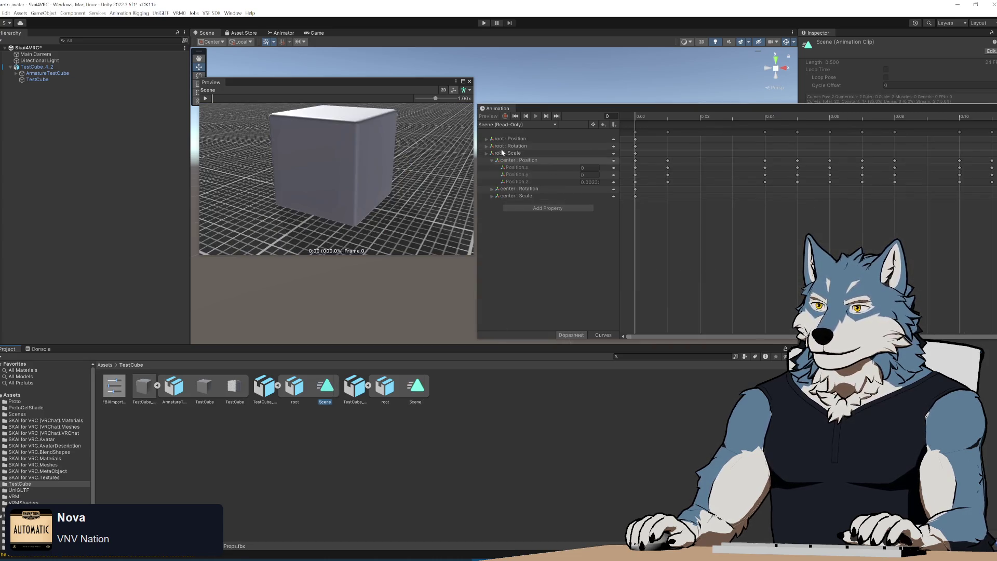
click(413, 392)
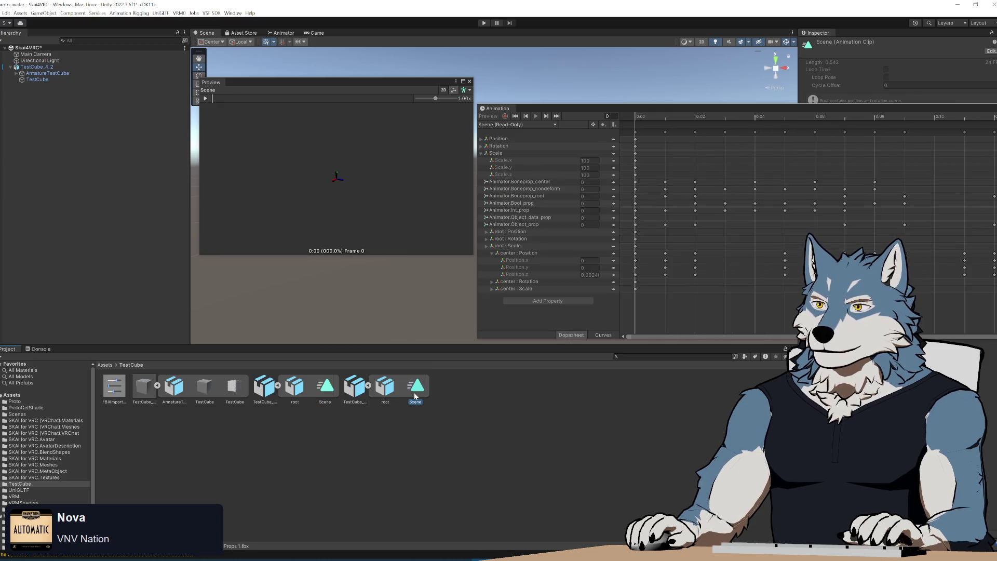
click(325, 389)
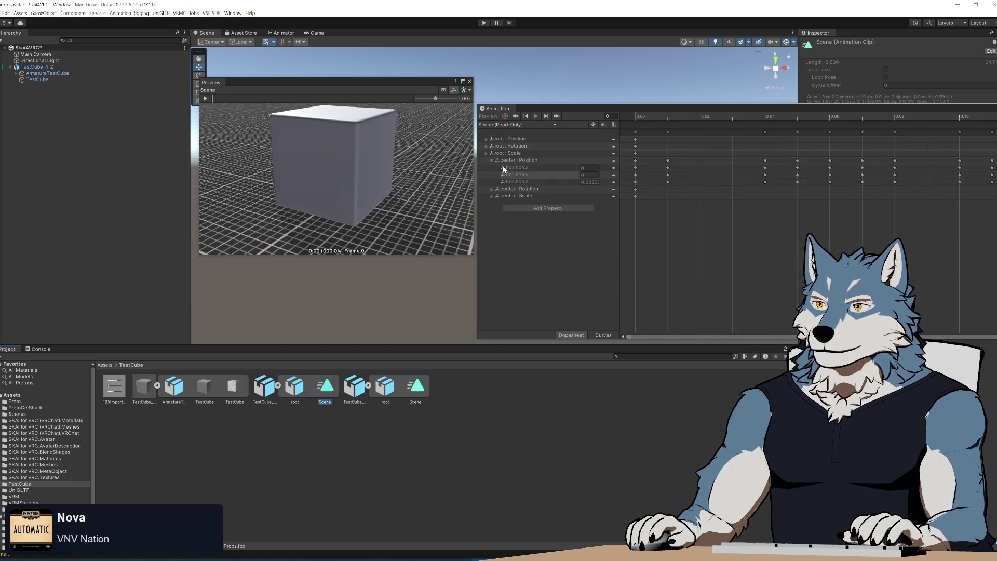
click(486, 154)
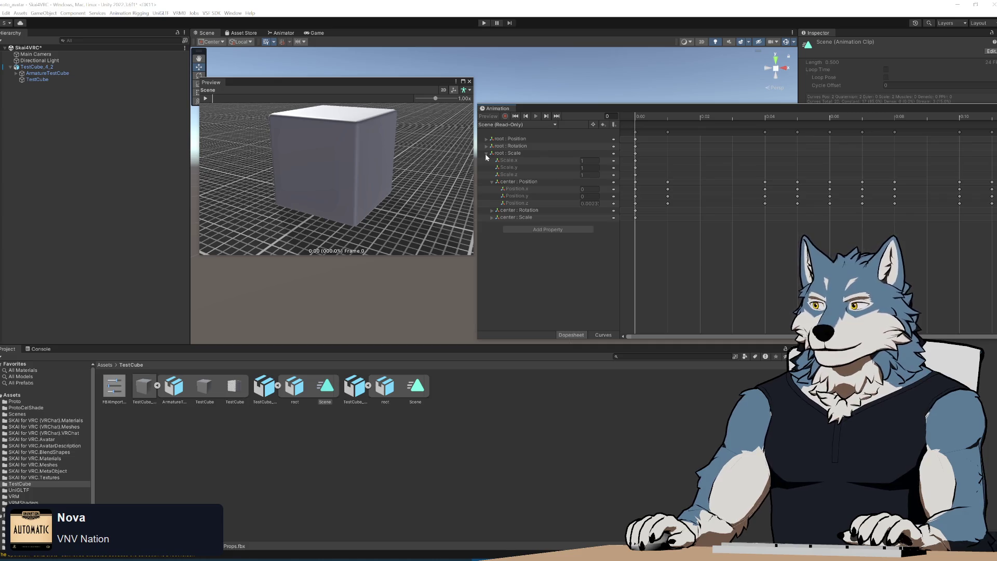
click(487, 155)
mouse_move(686, 110)
mouse_down()
mouse_move(475, 121)
mouse_move(495, 119)
mouse_up()
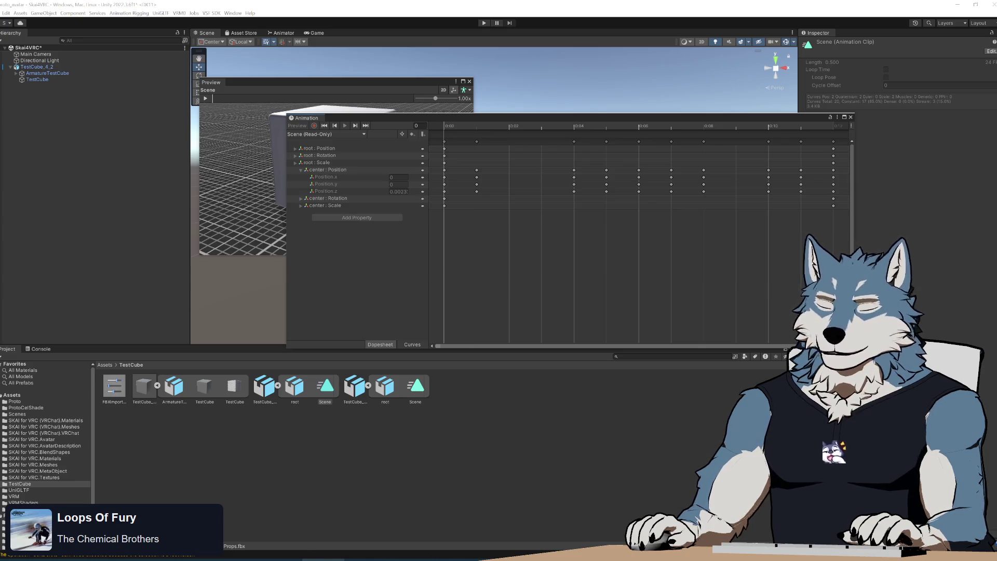
- Expand root Scale in the floating animation editor and compare the two Scene clips
mouse_move(408, 559)
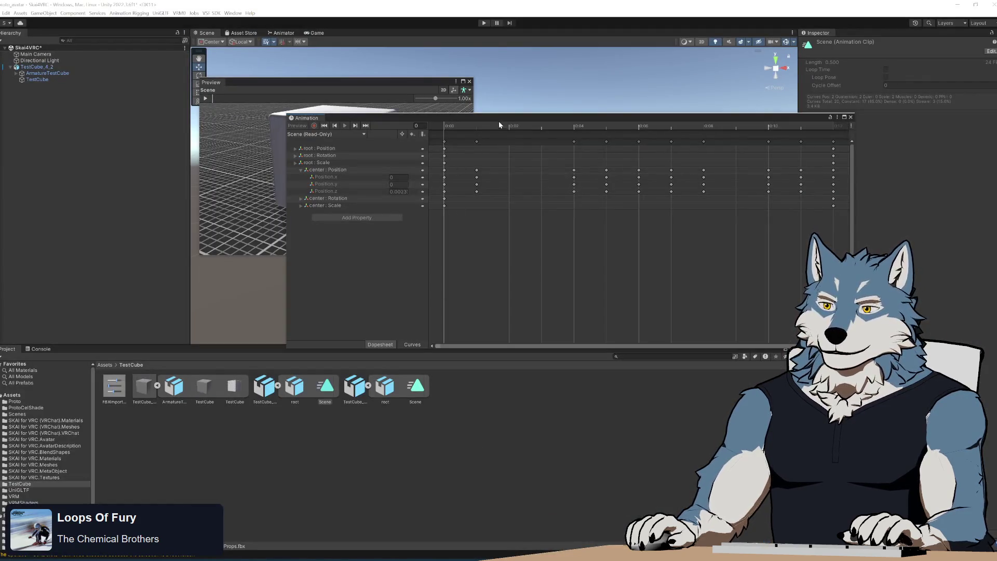
mouse_move(498, 120)
mouse_down()
mouse_move(615, 198)
mouse_move(490, 134)
mouse_move(485, 108)
mouse_move(518, 116)
mouse_move(494, 113)
mouse_move(503, 124)
mouse_up()
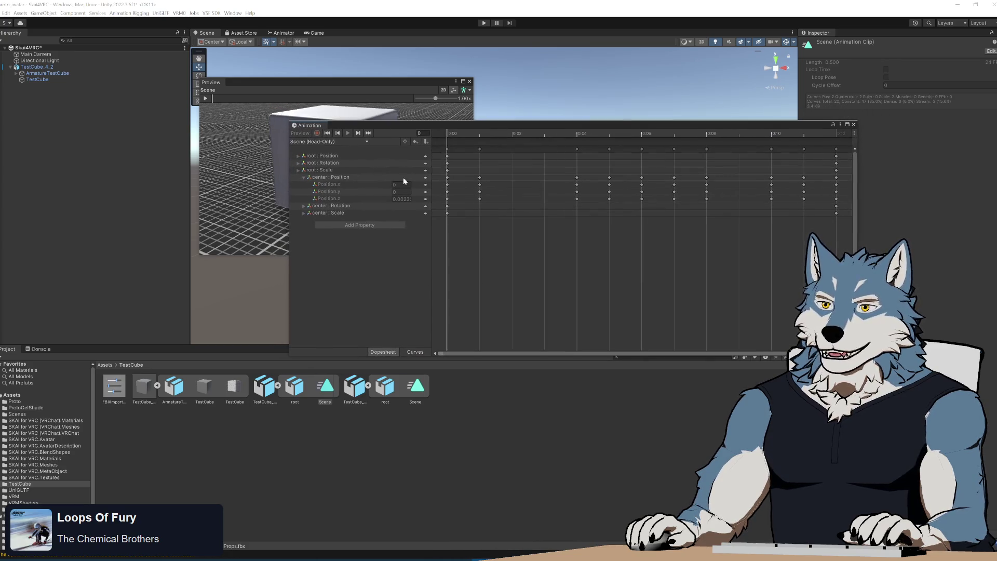
click(298, 171)
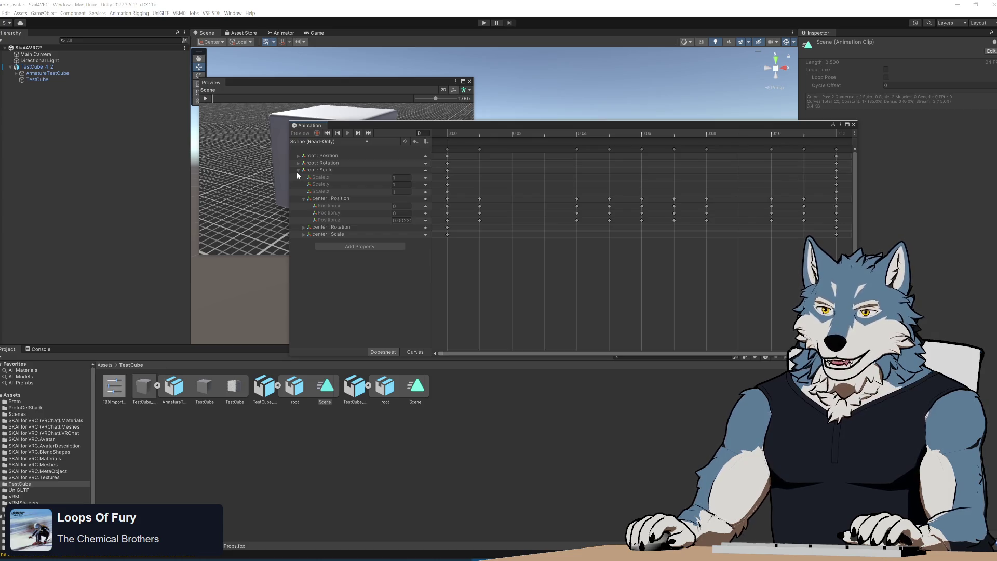
click(325, 389)
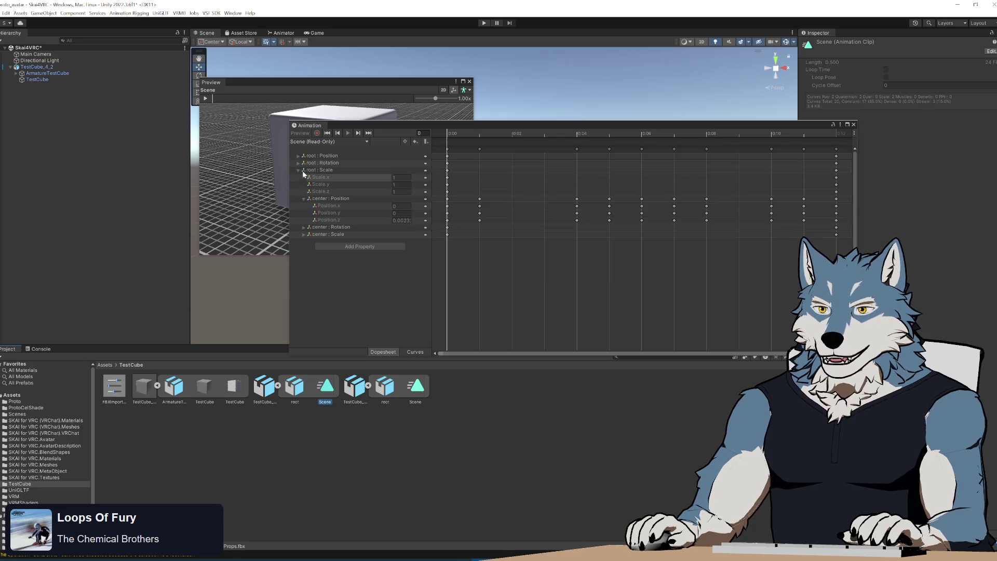
click(417, 395)
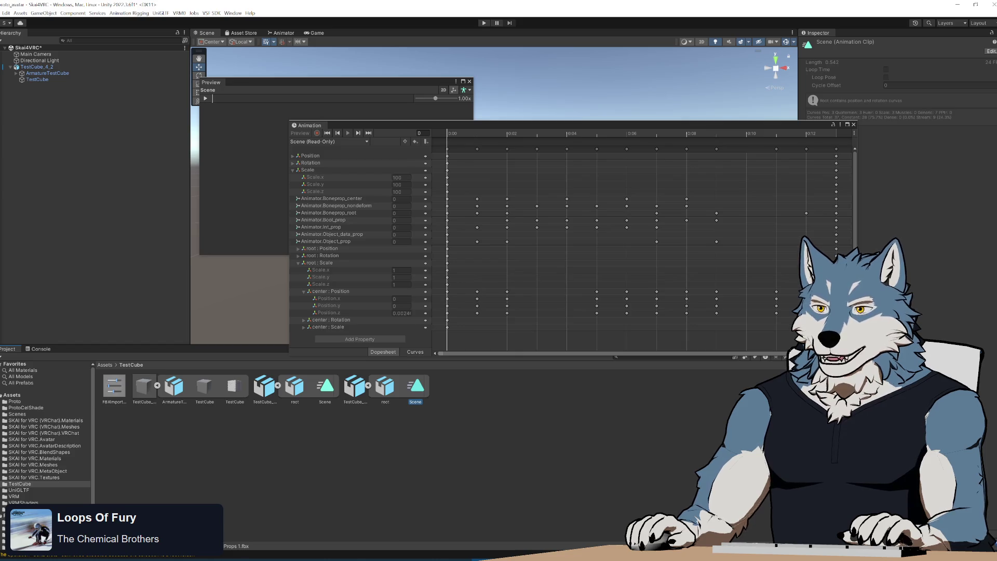
click(325, 395)
click(418, 393)
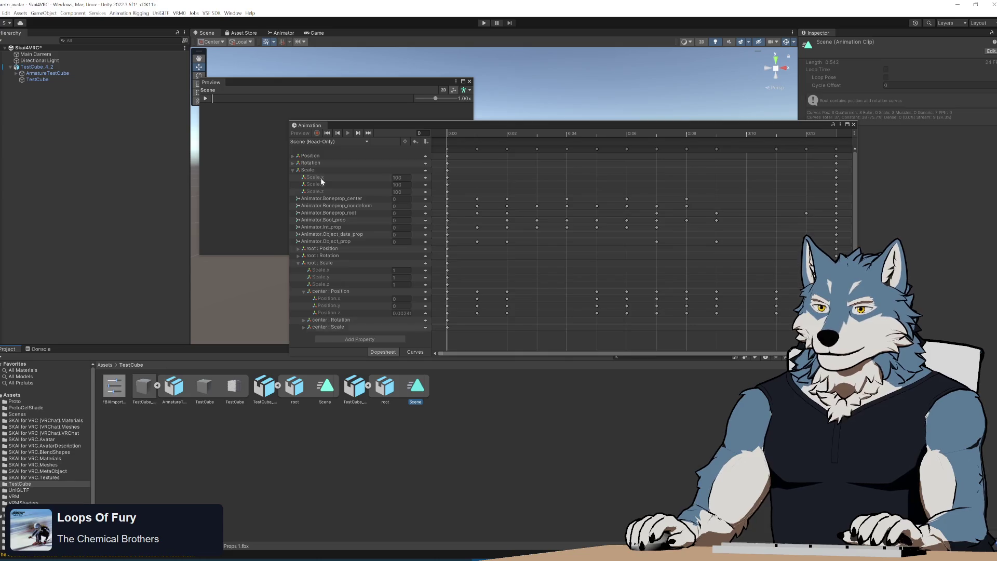
- Enable the extra TestCube FBX import option, reimport, and confirm ArmatureTestCube Scale is keyed at 100
click(356, 389)
click(885, 149)
click(993, 315)
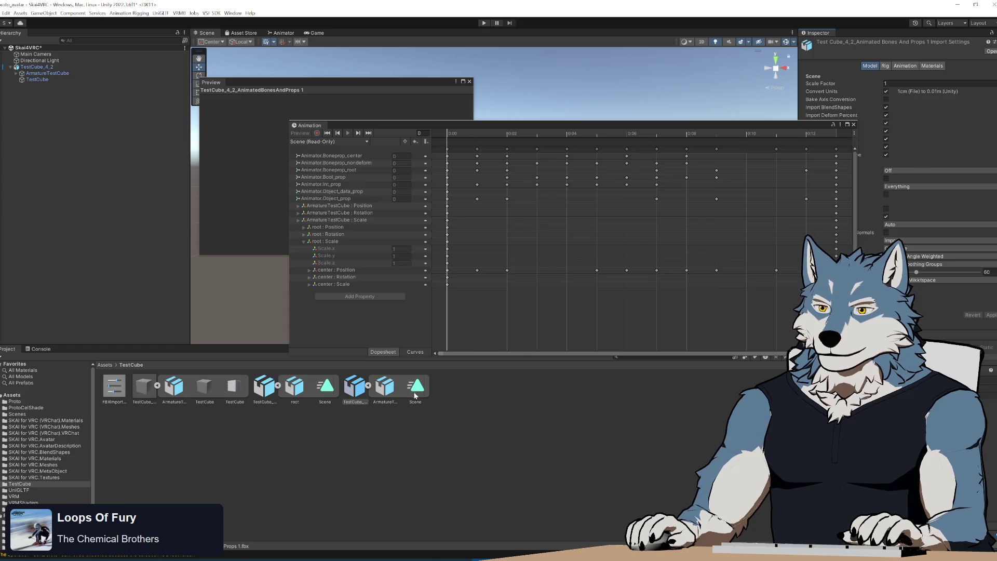
click(302, 220)
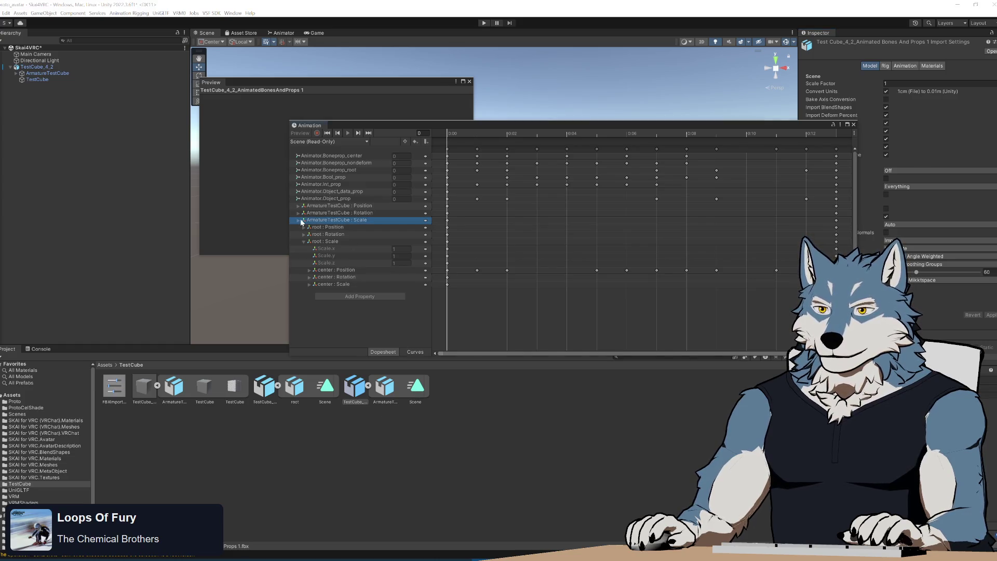
click(298, 220)
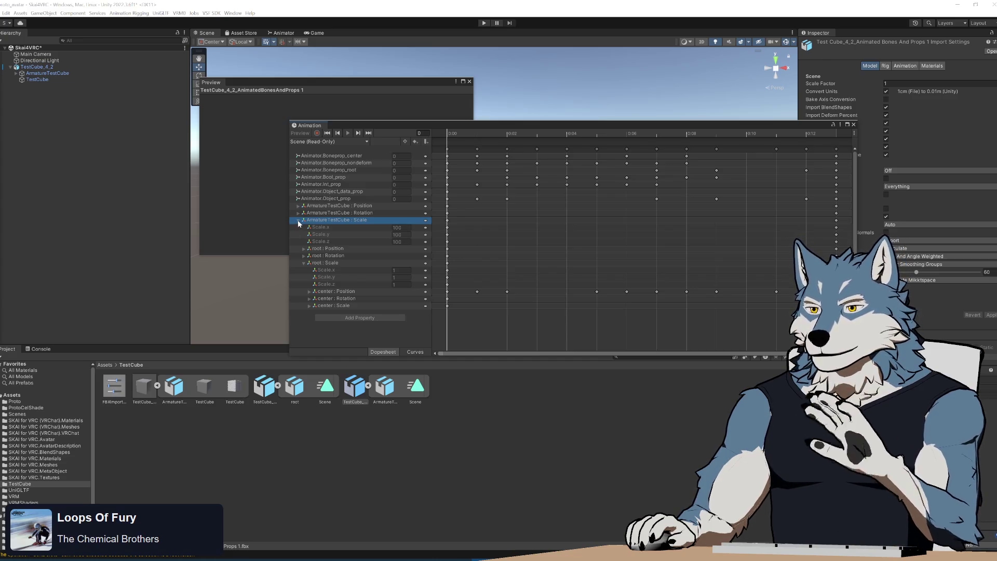
click(414, 352)
click(387, 353)
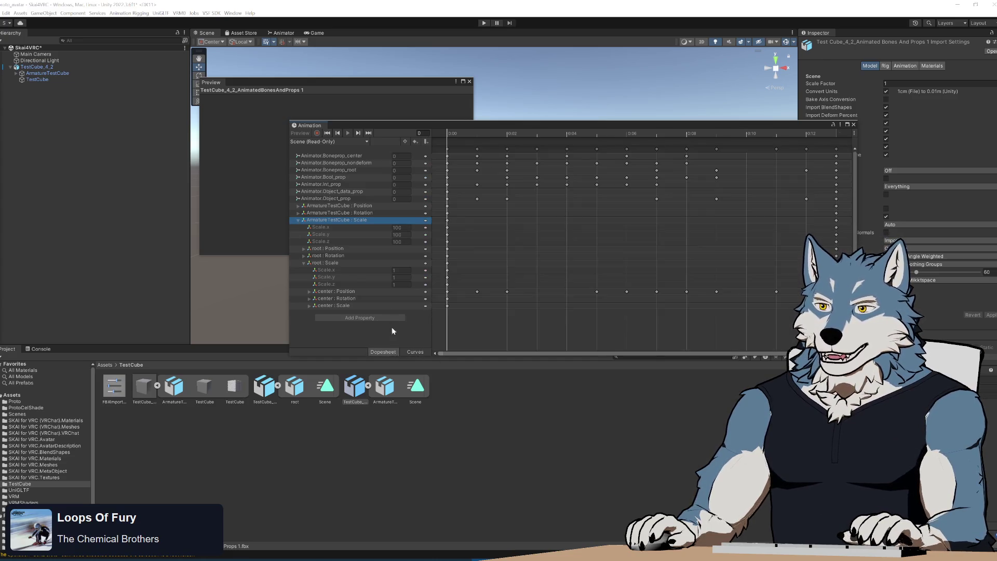
click(223, 560)
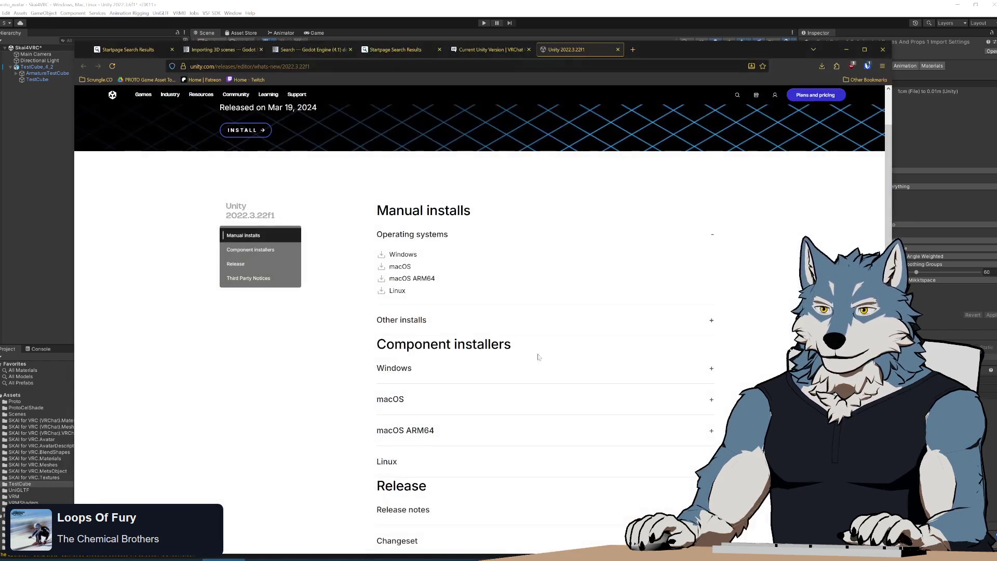
- Search Firefox for 'unity fbx import scale 100 or 1'
click(550, 66)
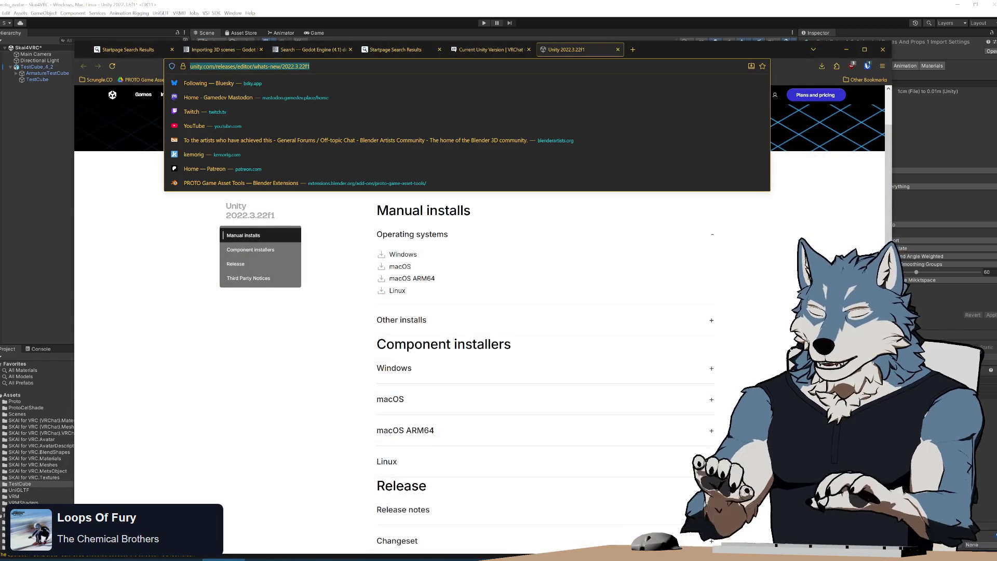
text(unity fbx impo)
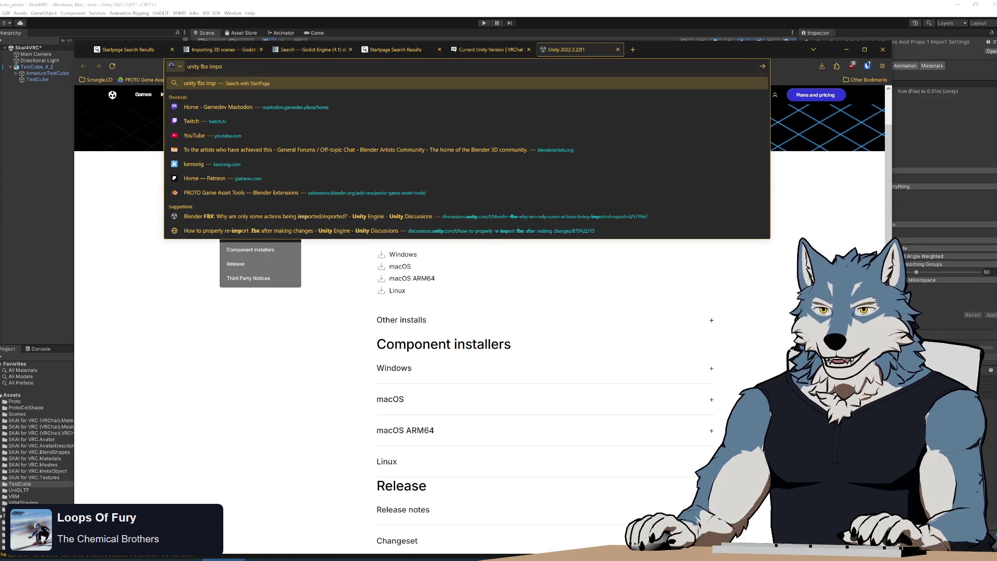
text(rt scale 100 or 1)
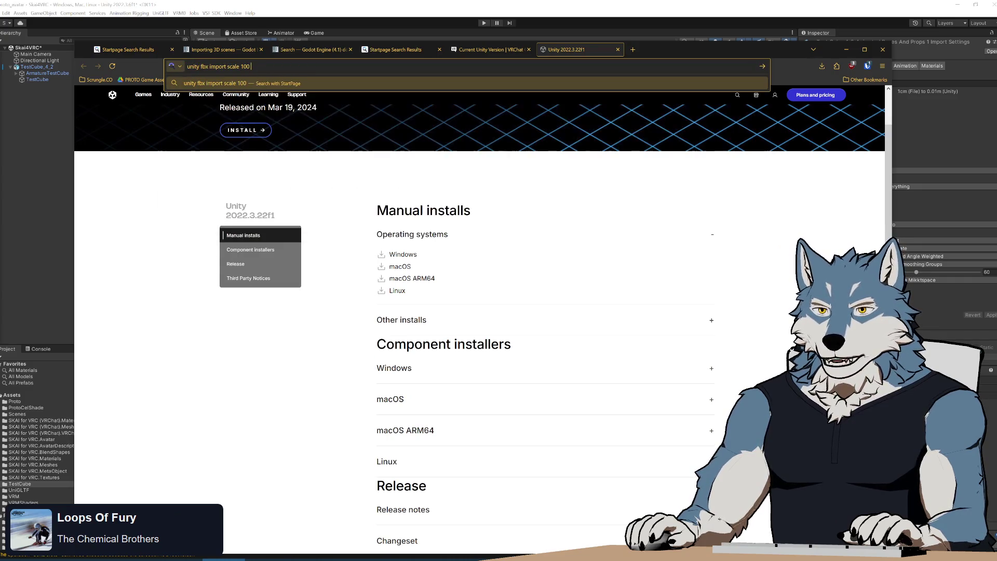
key(Return)
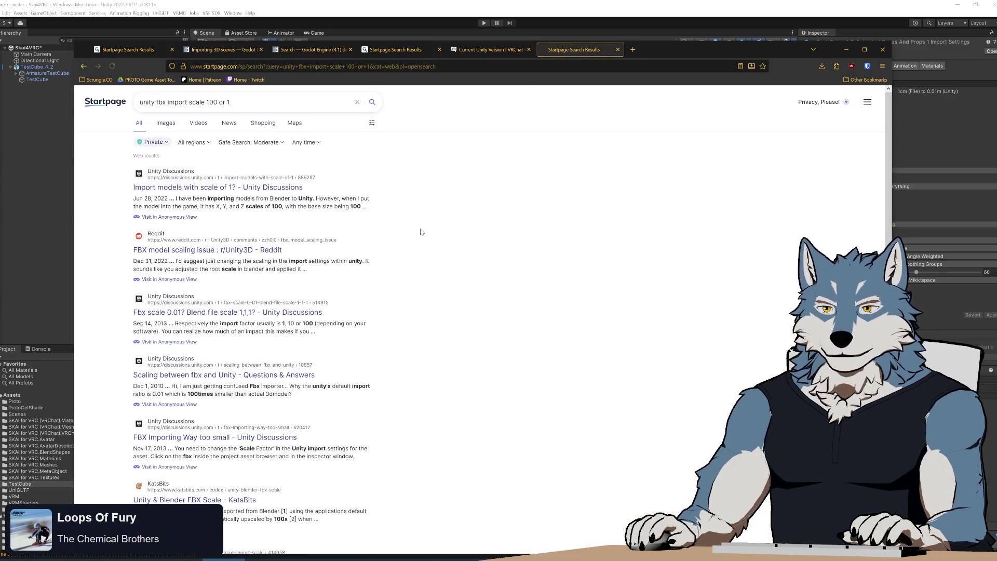
- Read the Unity Discussions thread 'Import models with scale of 1?', then minimise the browser
click(219, 193)
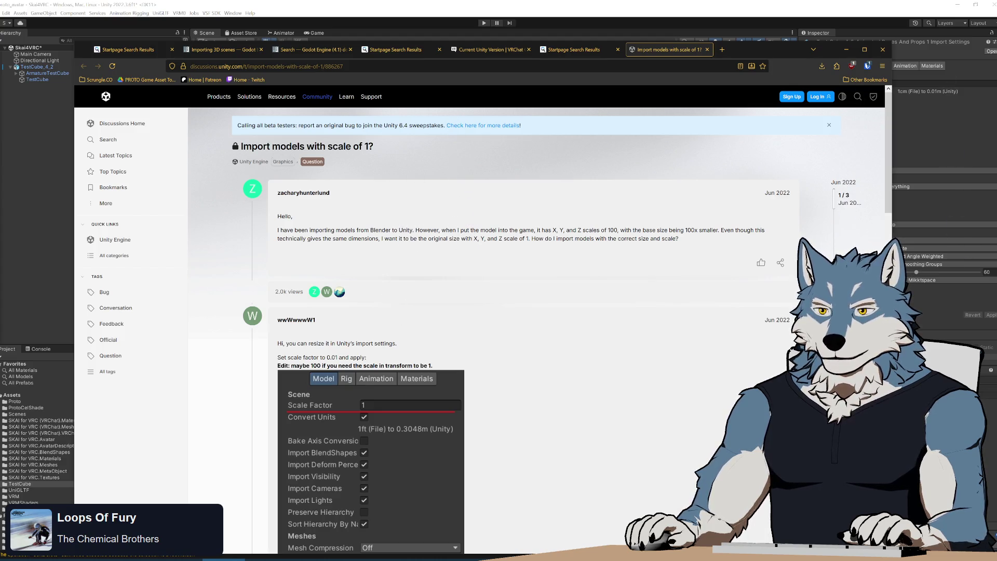
scroll(639, 251, down, 3)
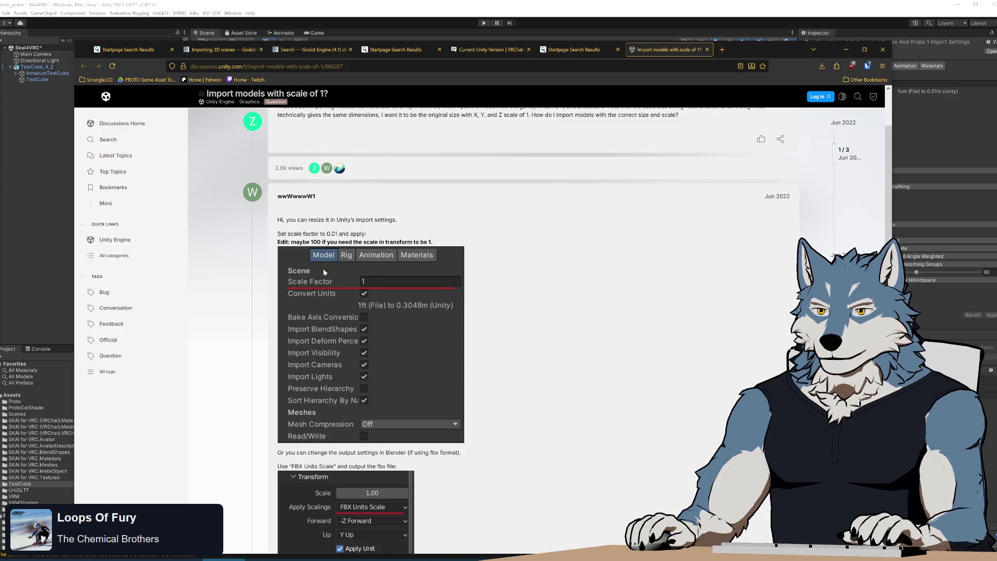
scroll(593, 251, down, 5)
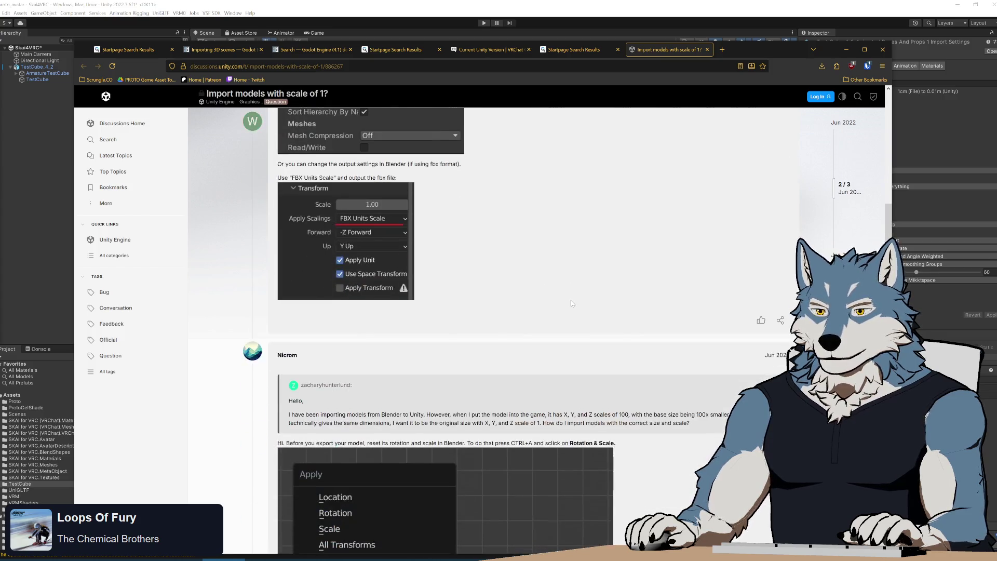
scroll(593, 251, down, 5)
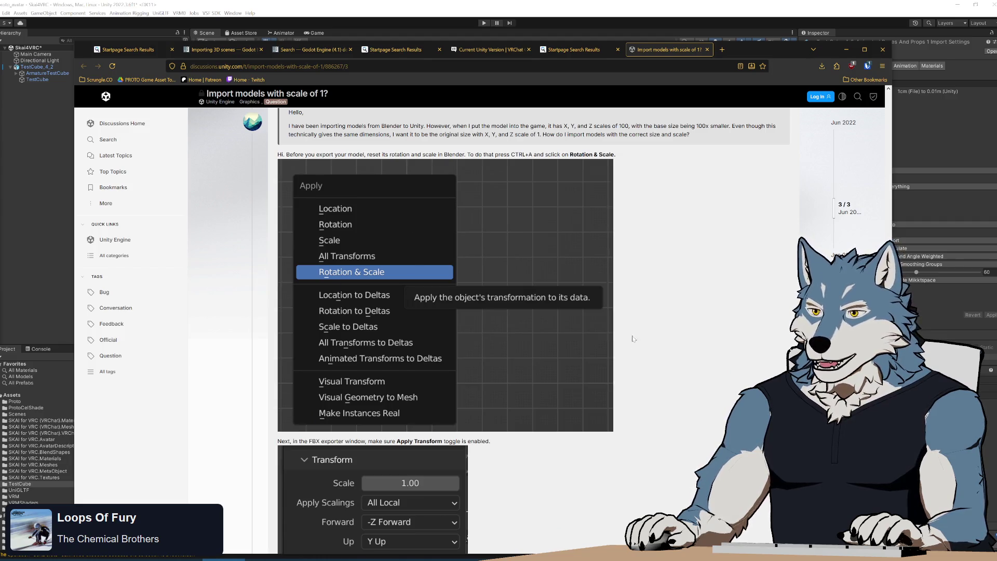
scroll(634, 352, down, 4)
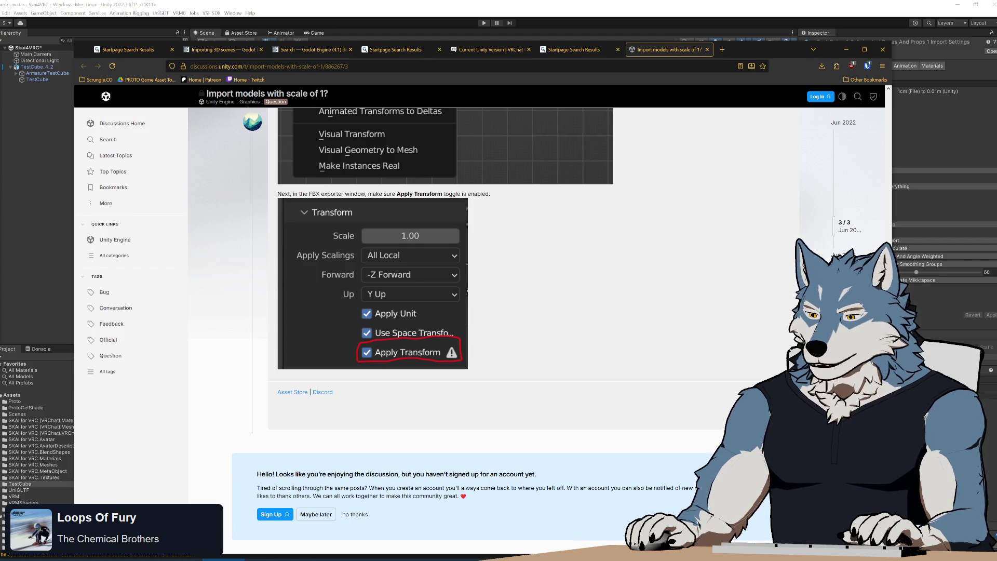
scroll(520, 311, down, 3)
scroll(519, 312, up, 4)
click(847, 49)
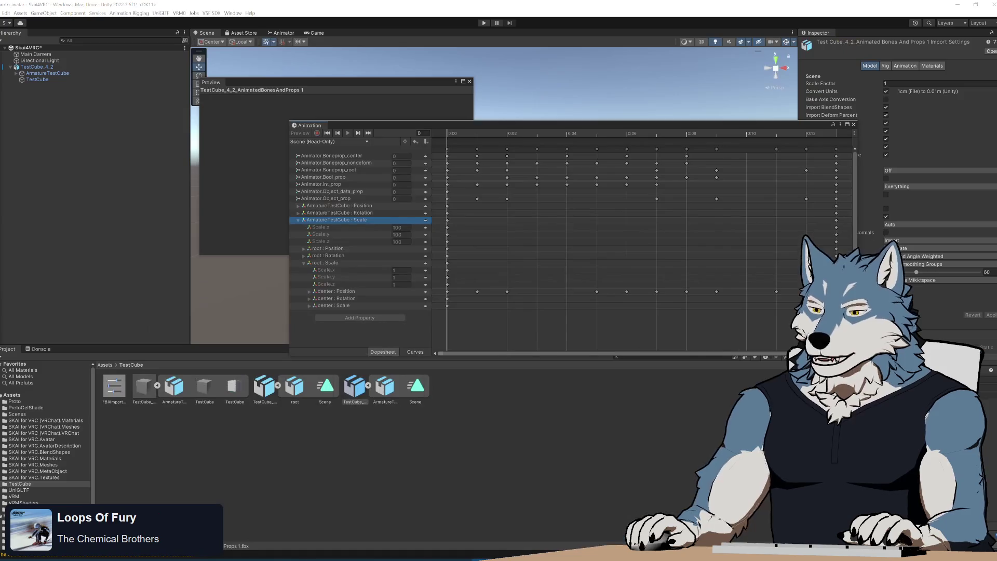
- In Blender's Item sidebar, compare TestCube's 20 cm dimensions with the armature's 41.3 cm
key(alt+Tab)
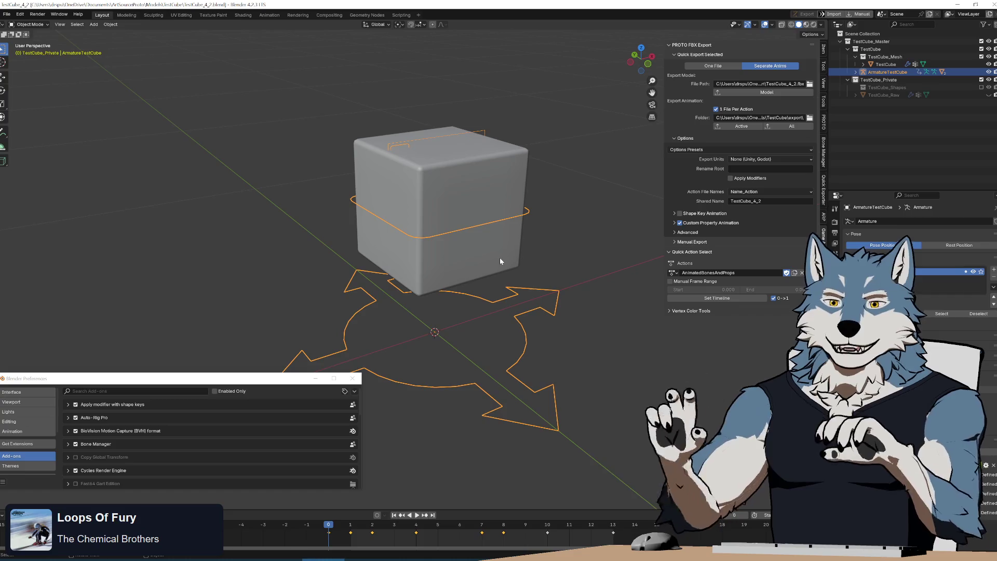
middle_drag(499, 257, 493, 253)
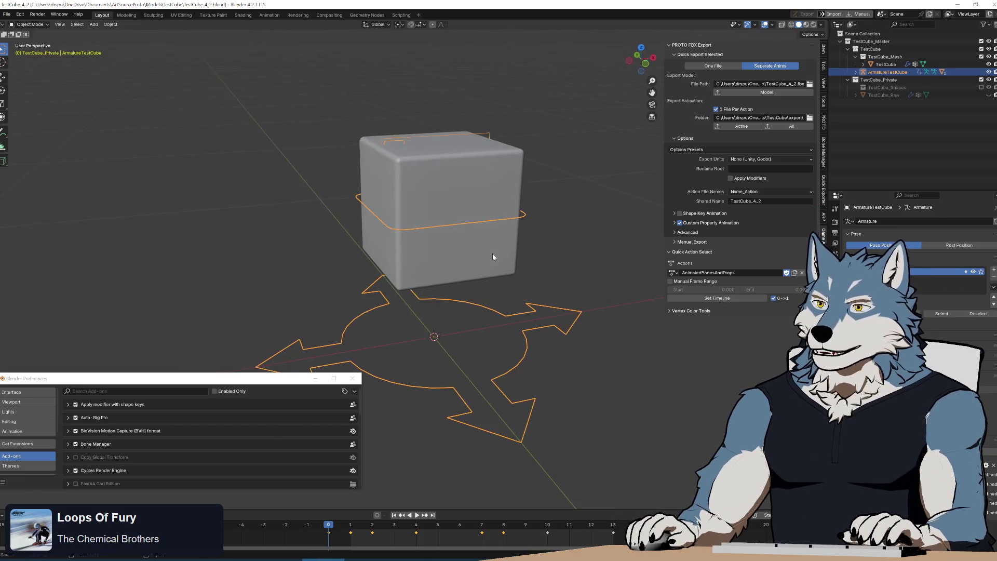
click(824, 49)
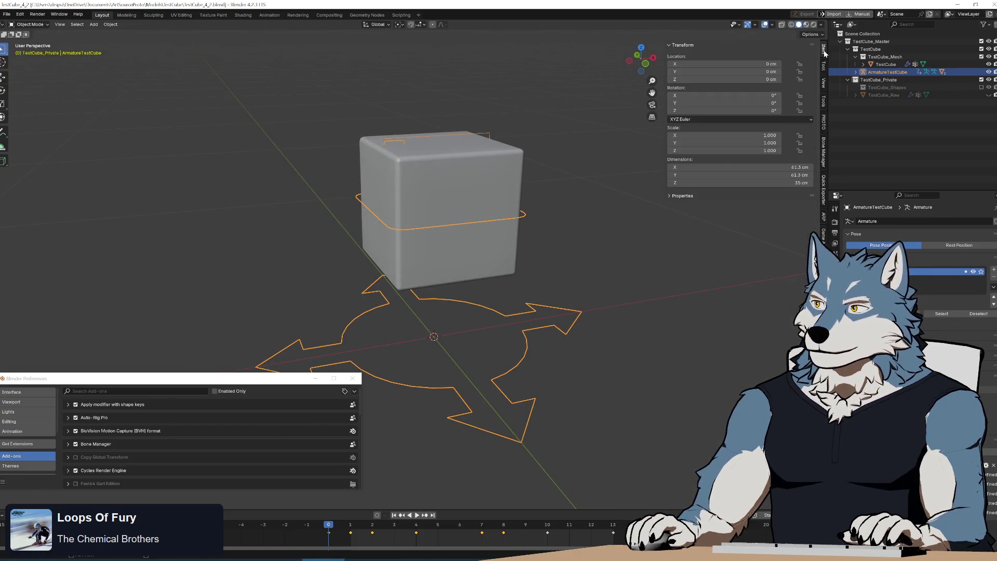
click(469, 158)
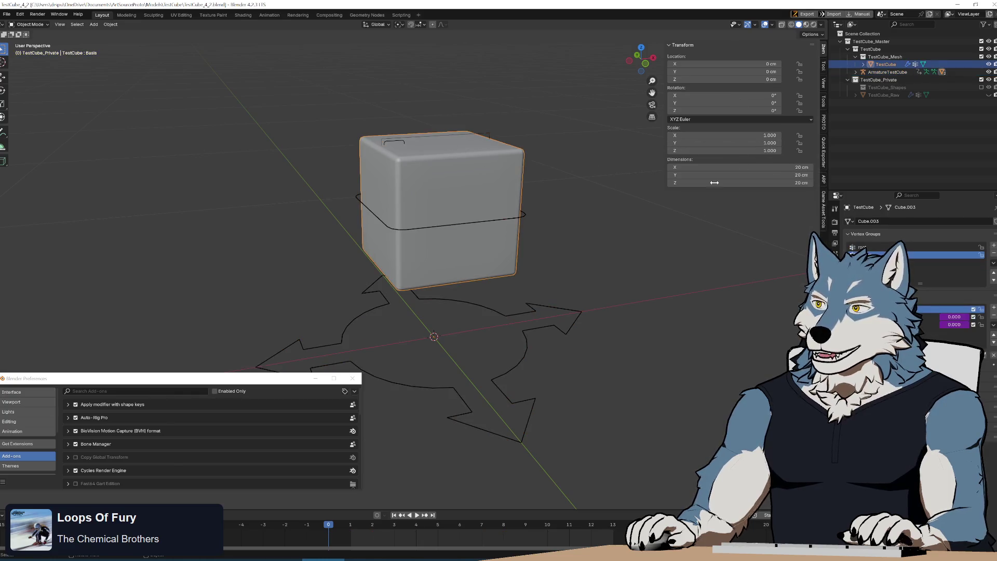
click(519, 218)
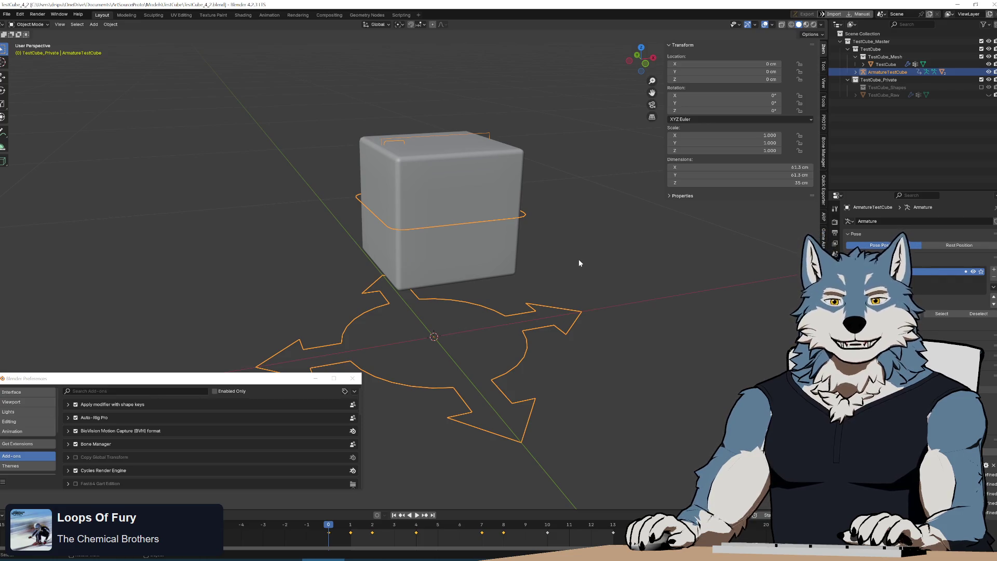
- Orbit around the cube and rig and play the cube's test animation
mouse_move(576, 260)
middle_down()
mouse_move(497, 248)
mouse_move(617, 246)
mouse_move(488, 244)
mouse_move(539, 249)
middle_up()
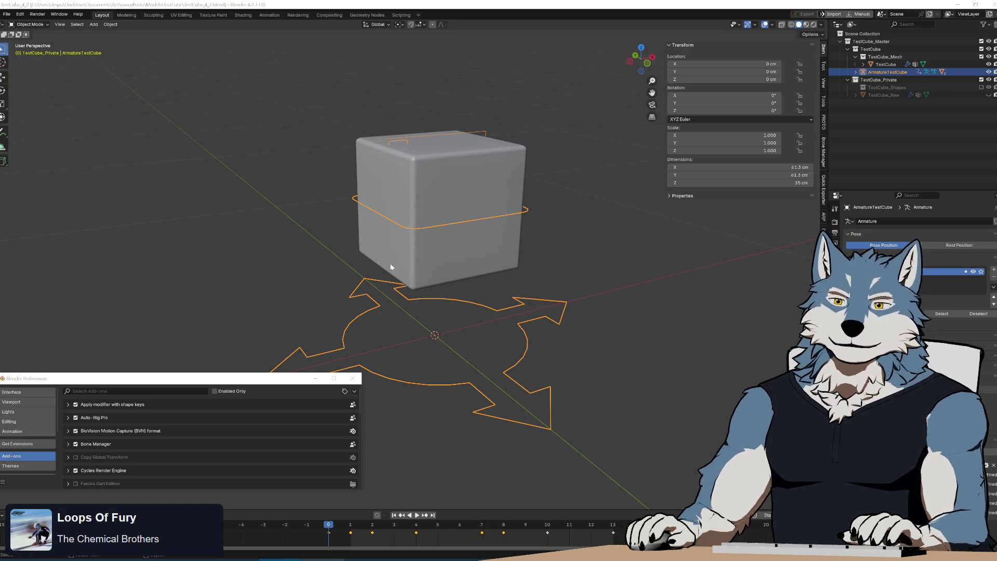
middle_drag(492, 241, 497, 237)
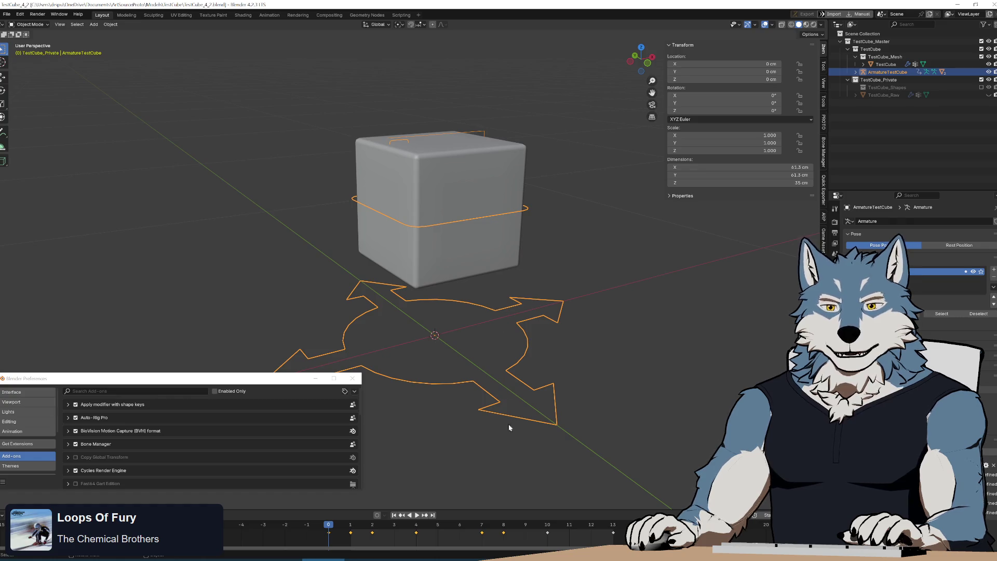
click(417, 514)
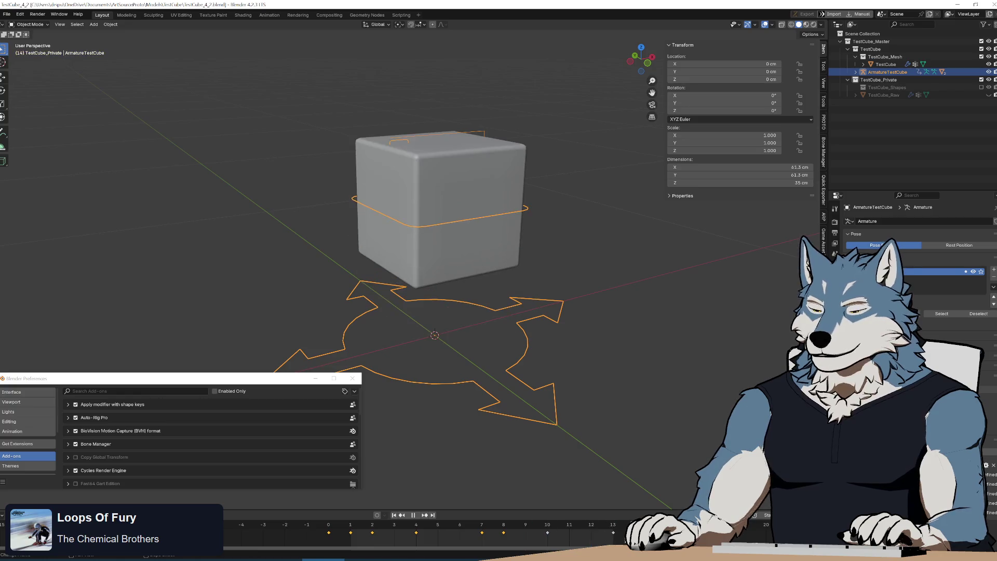
- Replay the cube's shape-key and bone animation a few times, stopping at frame 0
key(Escape)
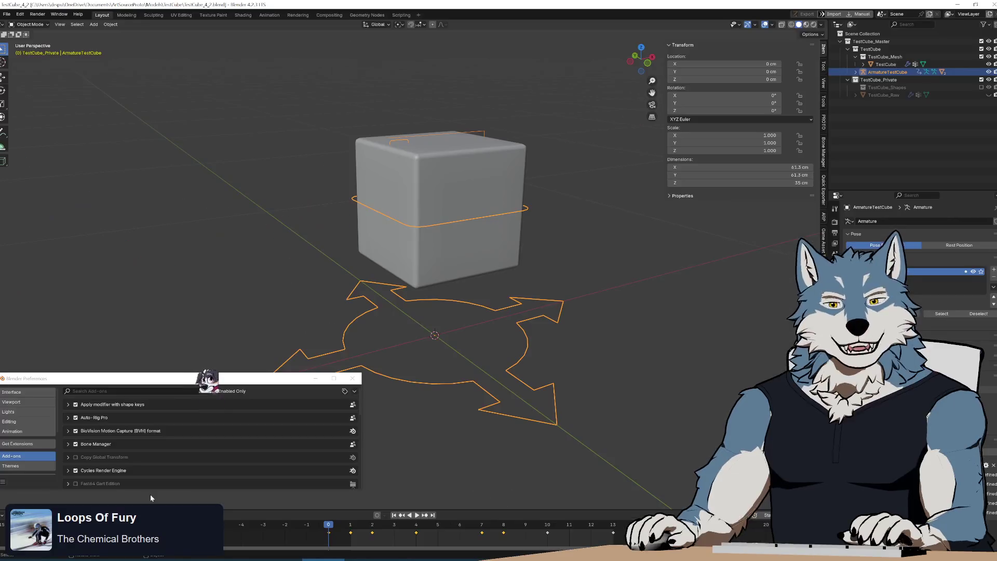
key(space)
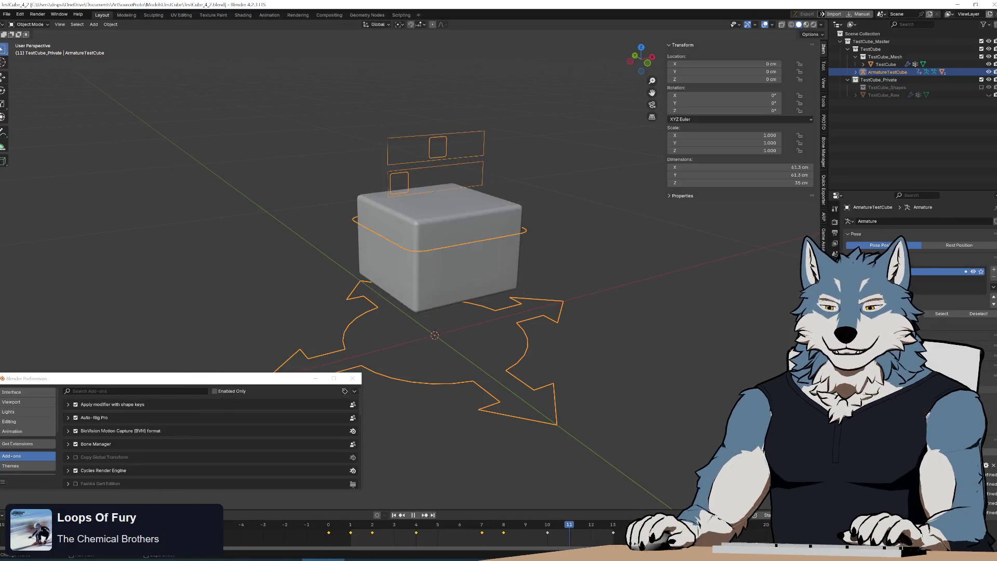
key(Escape)
key(space)
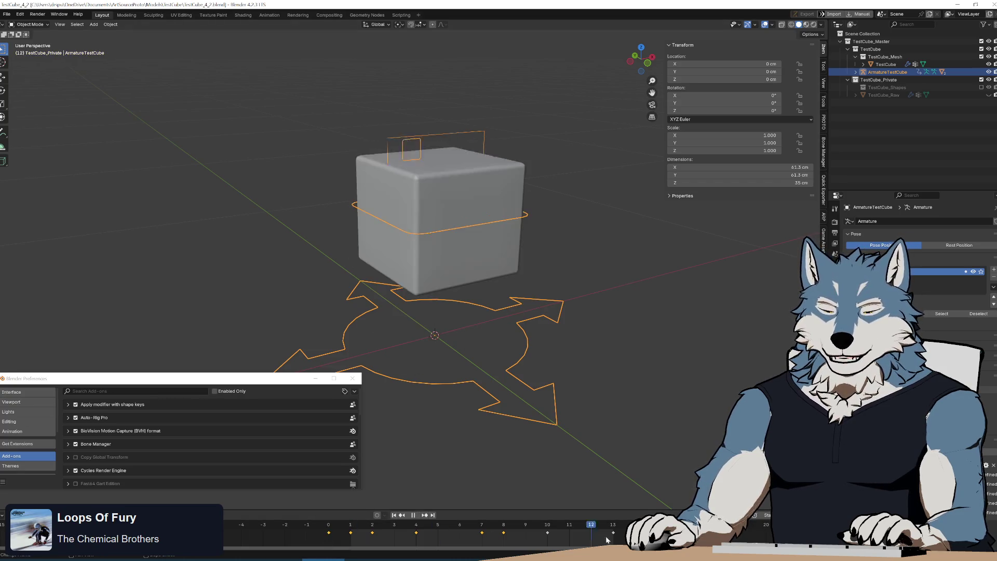
key(Escape)
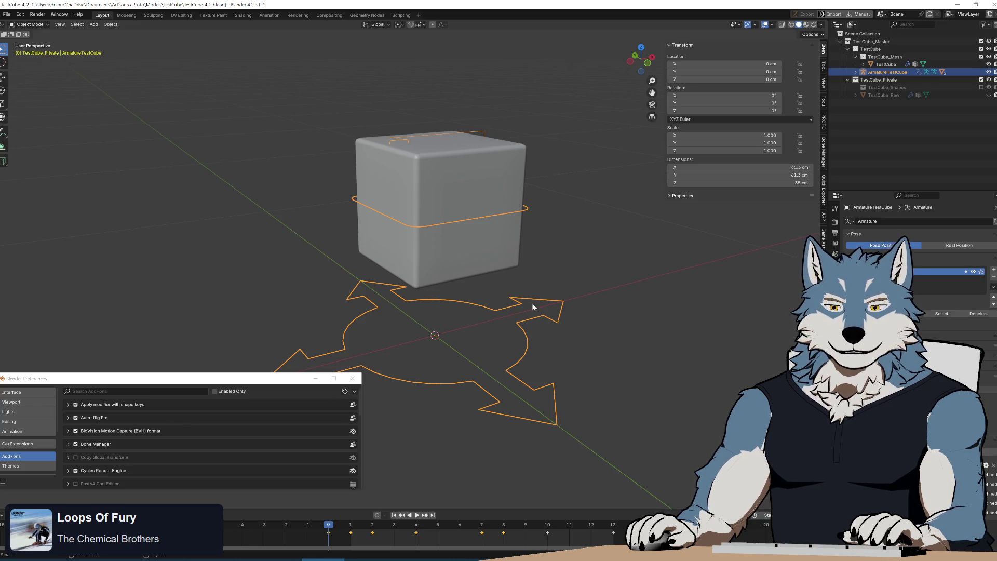
- Lower the view to nearly side-on, replay the animation, then bring up the exporter's __init__.py
mouse_move(490, 311)
middle_down()
mouse_move(484, 297)
mouse_move(497, 263)
mouse_move(513, 307)
mouse_move(508, 342)
mouse_move(476, 293)
mouse_move(494, 303)
middle_up()
key(space)
key(Escape)
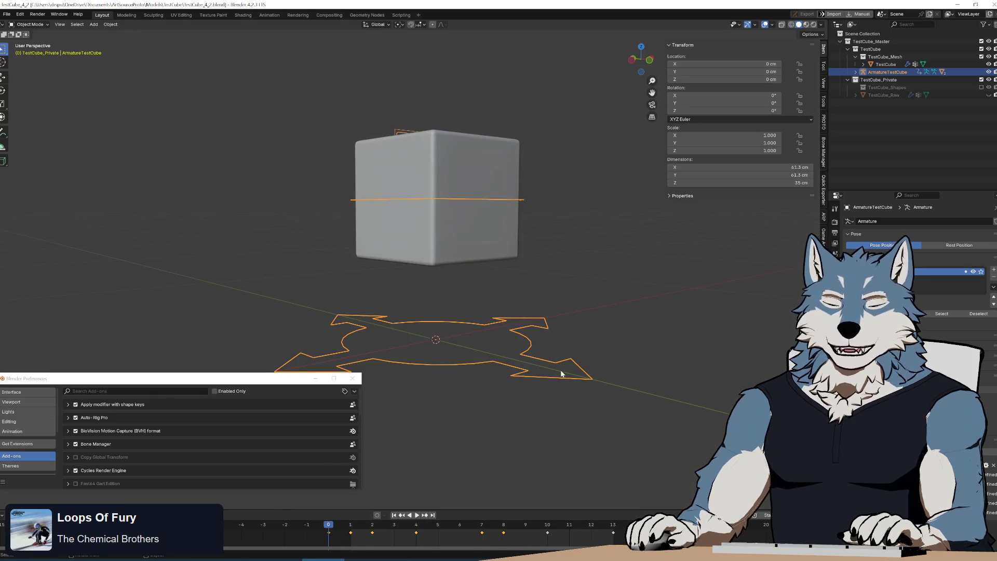
key(space)
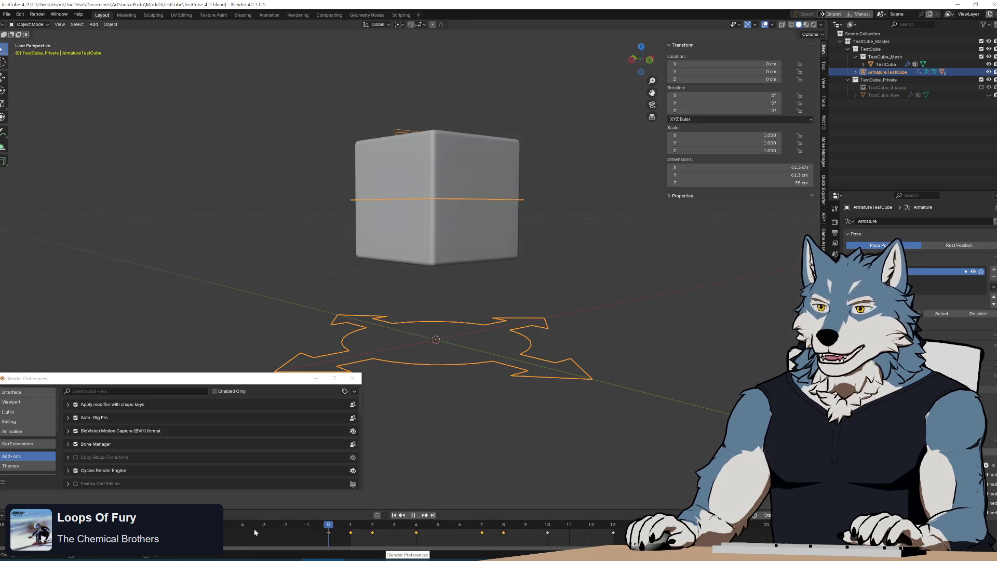
key(Escape)
key(alt+Tab)
ctrl+scroll(415, 280, up, 3)
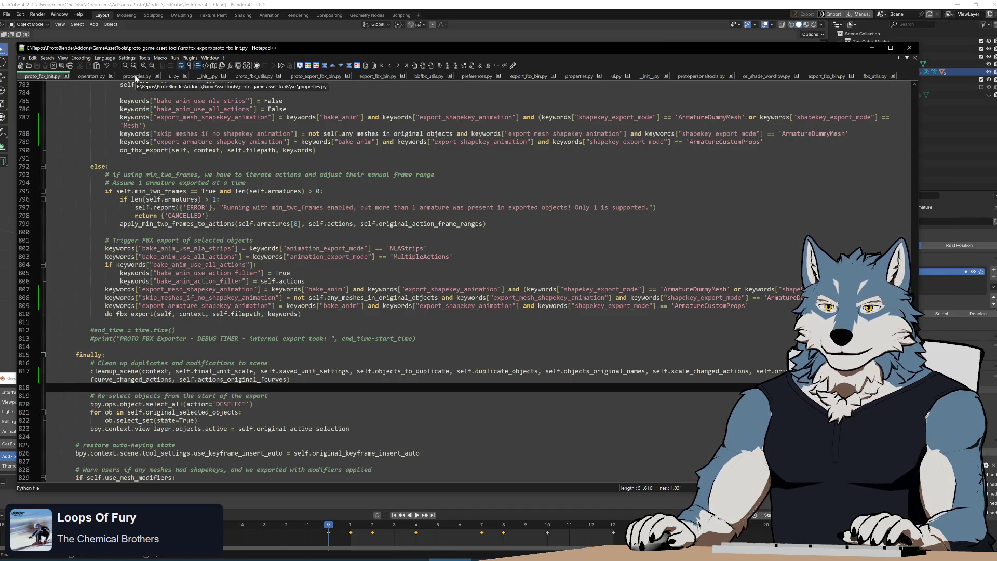
- Open proto_export_fbx_bin.py at save_single (line 1377) and enlarge the code window
scroll(468, 280, down, 10)
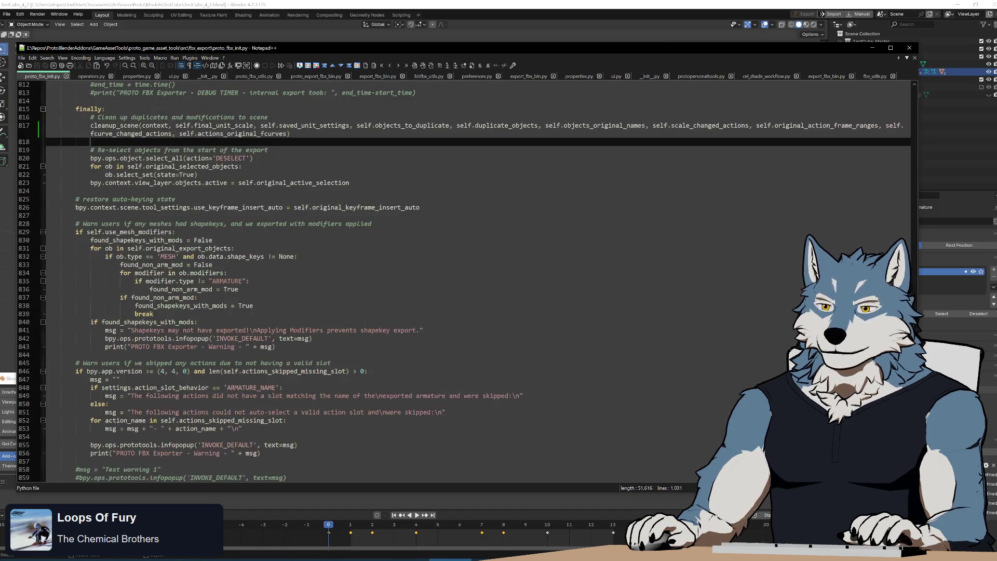
scroll(467, 281, down, 5)
click(311, 76)
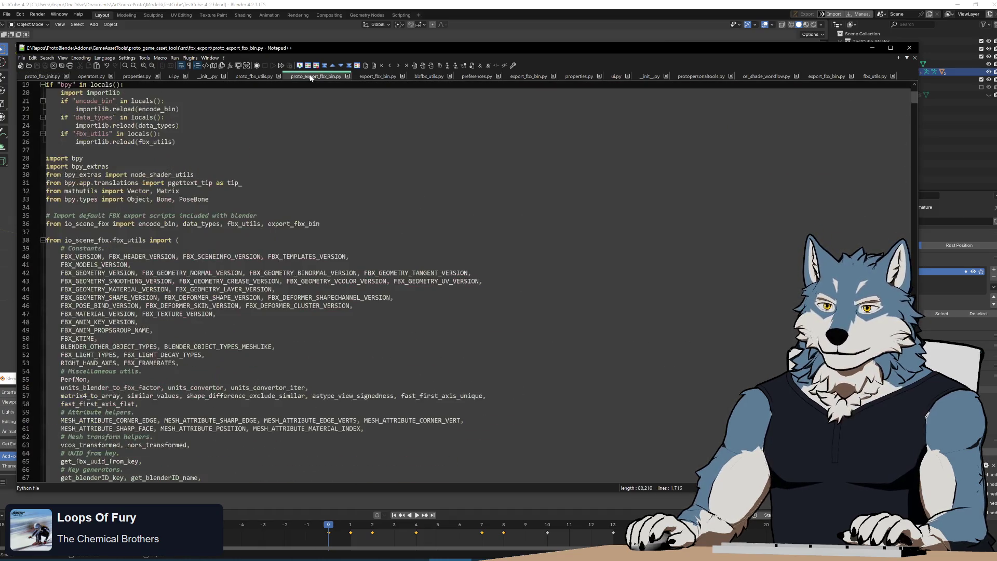
scroll(467, 281, down, 11)
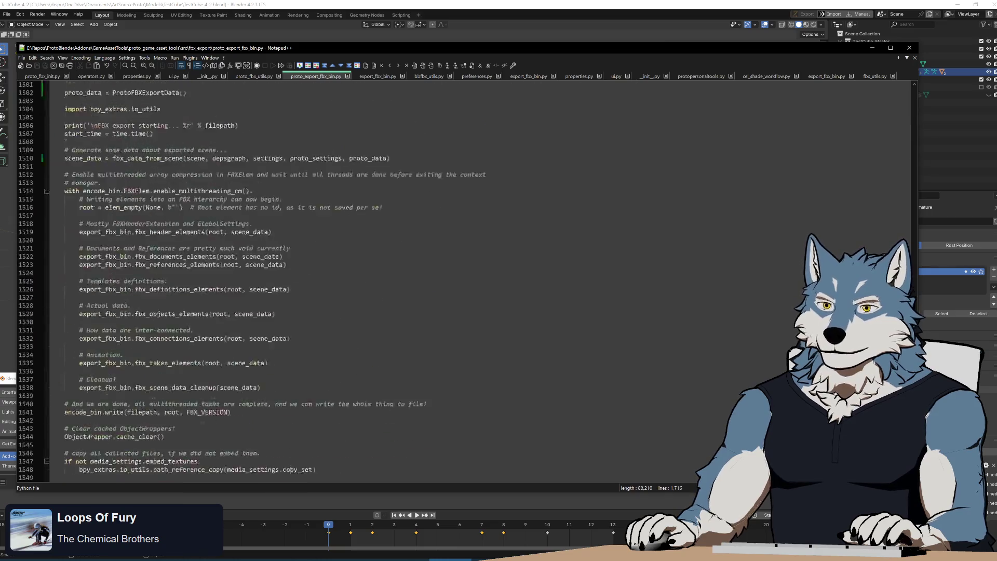
scroll(141, 110, down, 20)
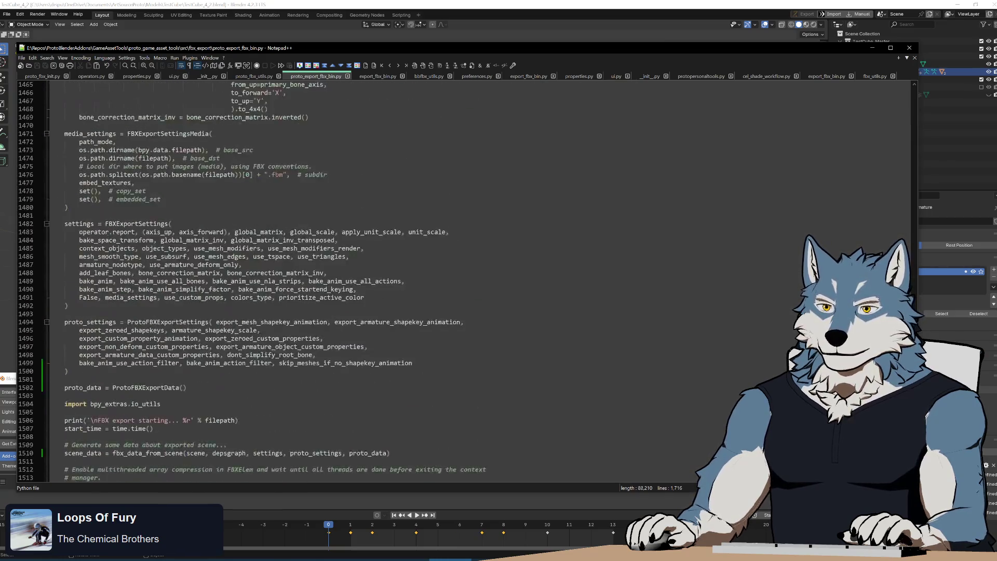
scroll(257, 281, up, 15)
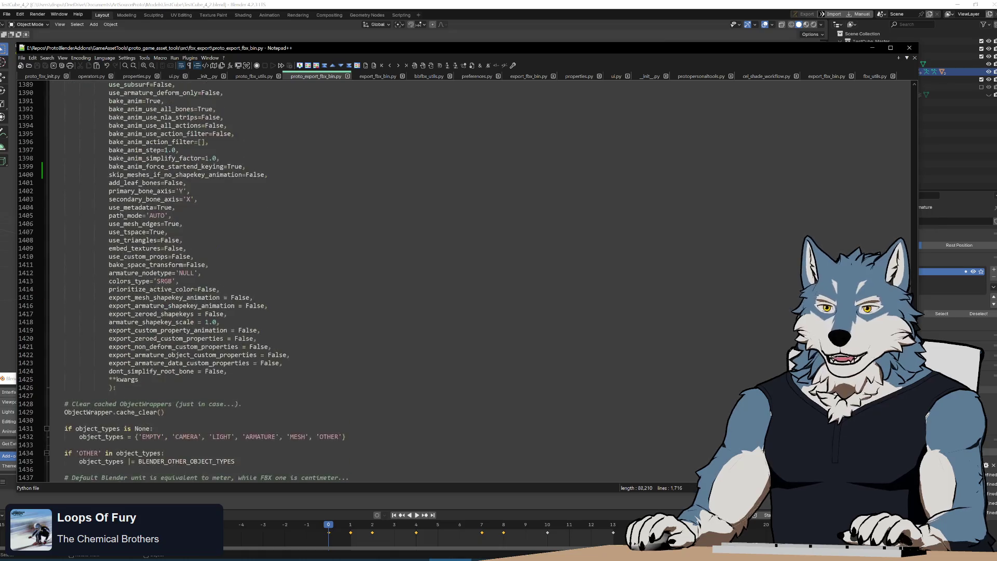
scroll(468, 281, up, 3)
drag(442, 493, 463, 548)
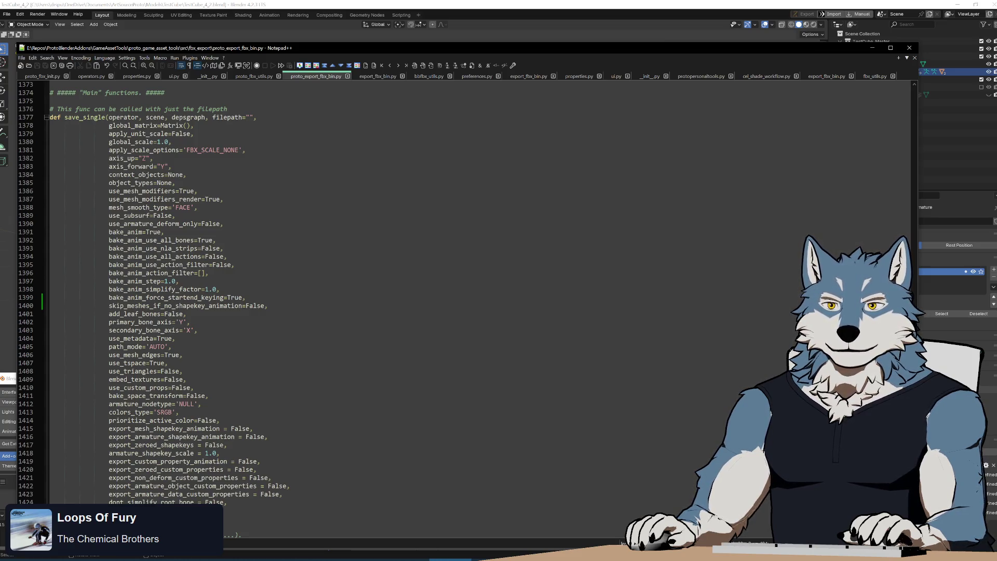
- Highlight the global_scale=1.0 and apply_scale_options defaults, then move the code window aside to uncover Blender
click(171, 142)
key(shift+Home)
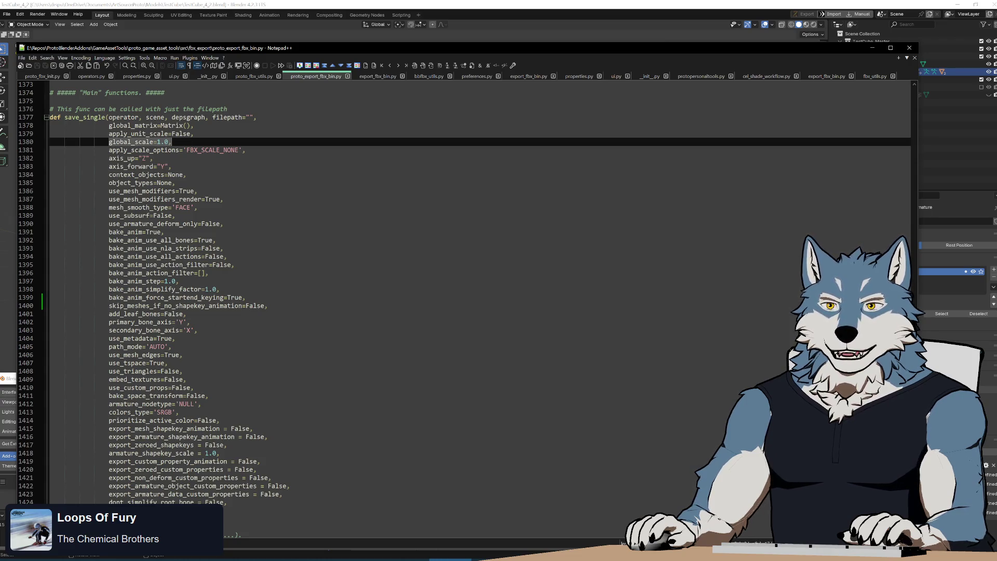
key(shift+Down)
key(shift+Down)
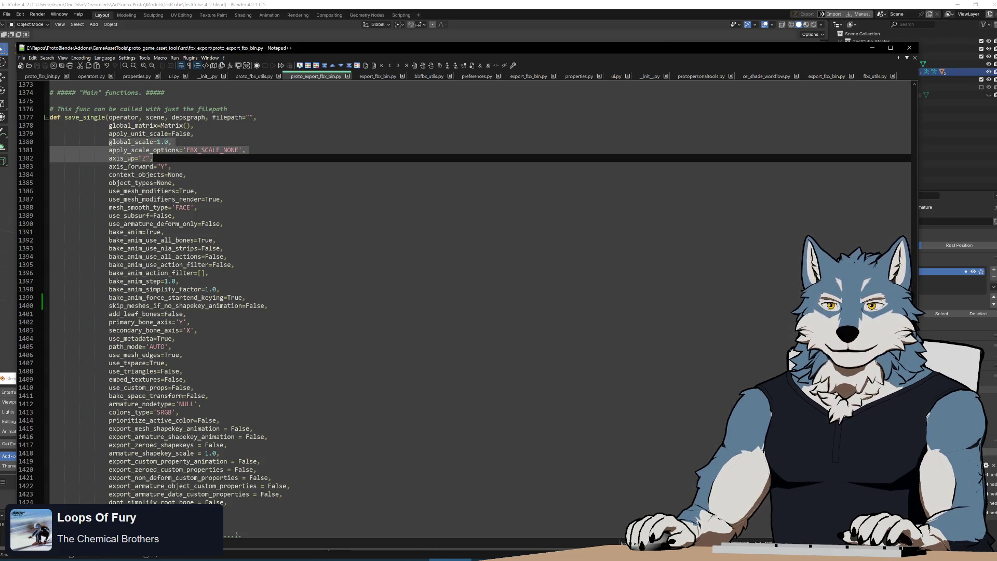
click(245, 150)
mouse_move(157, 50)
mouse_down()
mouse_move(417, 70)
mouse_move(501, 312)
mouse_move(316, 198)
mouse_move(234, 130)
mouse_up()
click(7, 14)
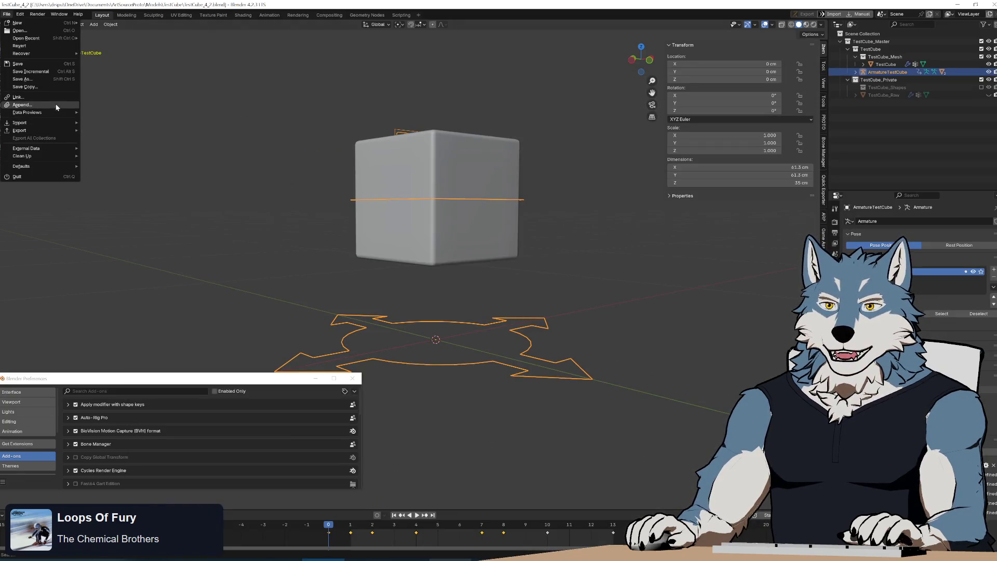
- Open the File > Export > FBX dialog as a narrow window with the exporter code in front
mouse_move(55, 128)
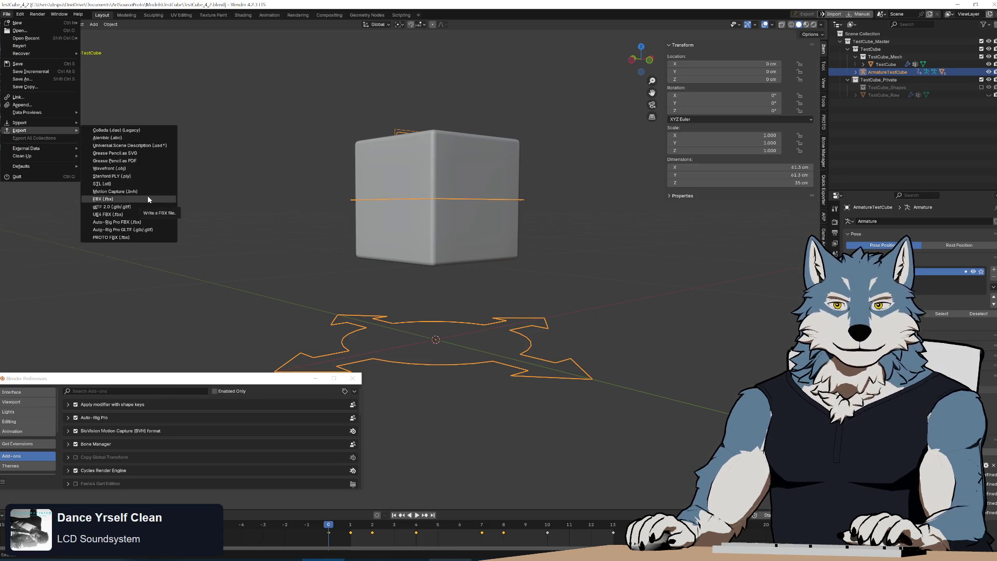
click(148, 200)
drag(382, 143, 238, 100)
mouse_move(657, 380)
mouse_down()
mouse_move(253, 397)
mouse_move(282, 404)
mouse_move(274, 410)
mouse_up()
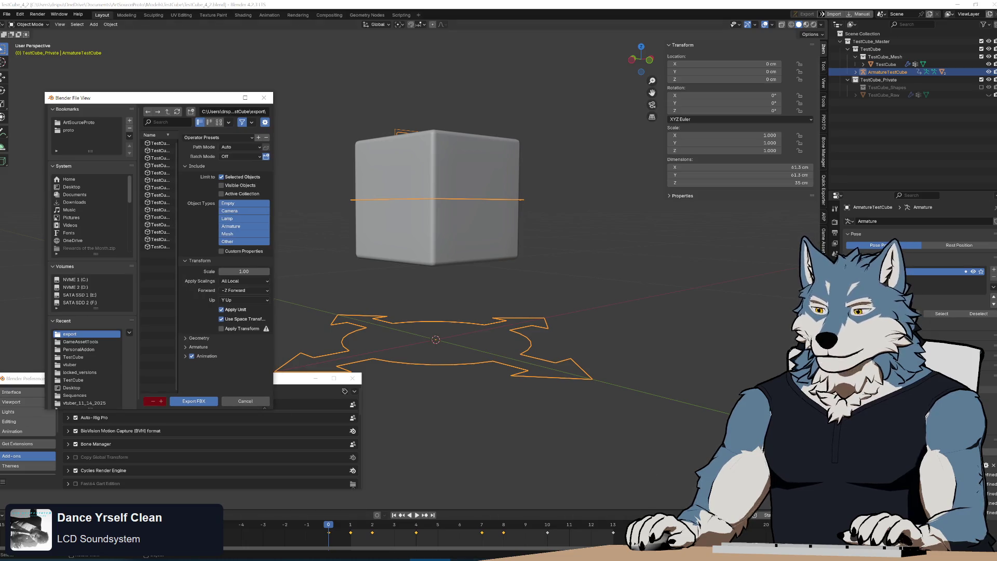
click(466, 559)
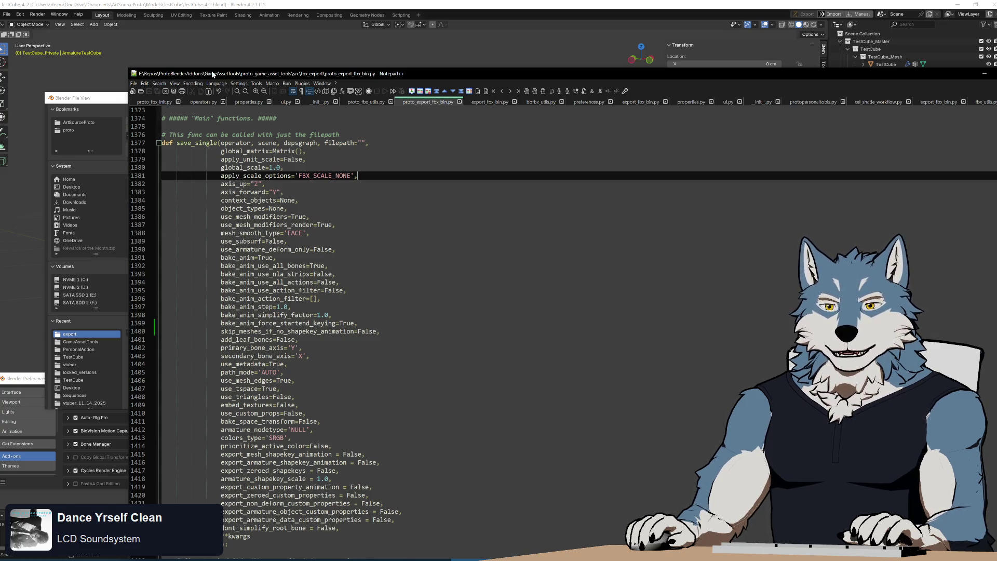
- Move the code window right and expand the export dialog's Geometry settings beside save_single
mouse_move(212, 75)
mouse_down()
mouse_move(396, 42)
mouse_move(365, 44)
mouse_up()
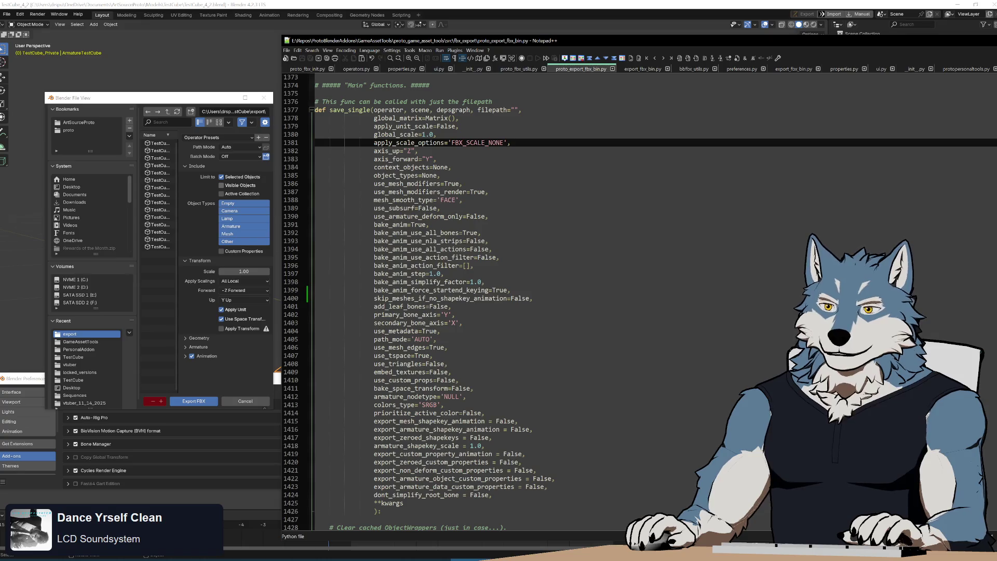
click(185, 346)
click(188, 340)
drag(186, 390, 186, 379)
scroll(198, 322, down, 5)
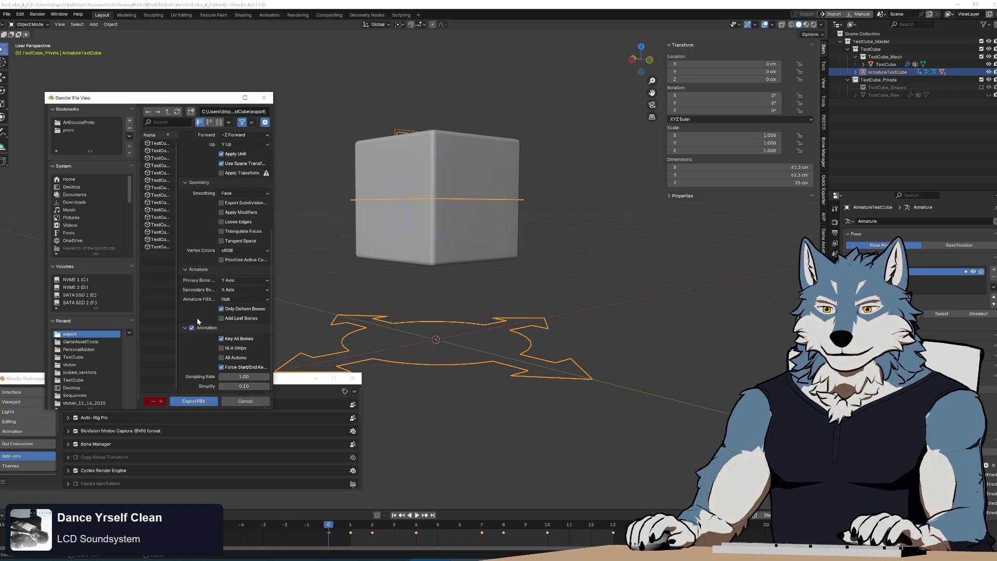
key(alt+Tab)
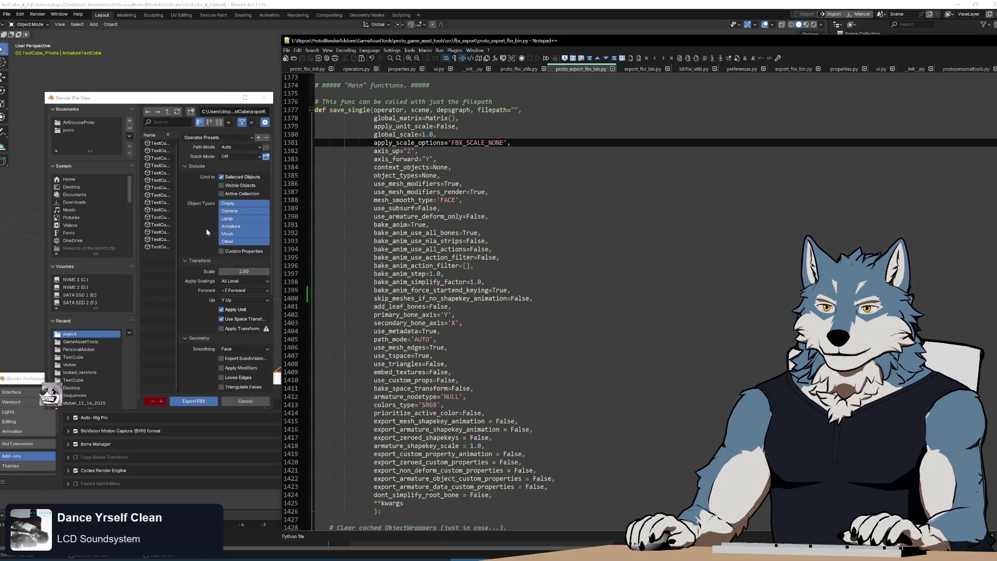
scroll(204, 231, up, 5)
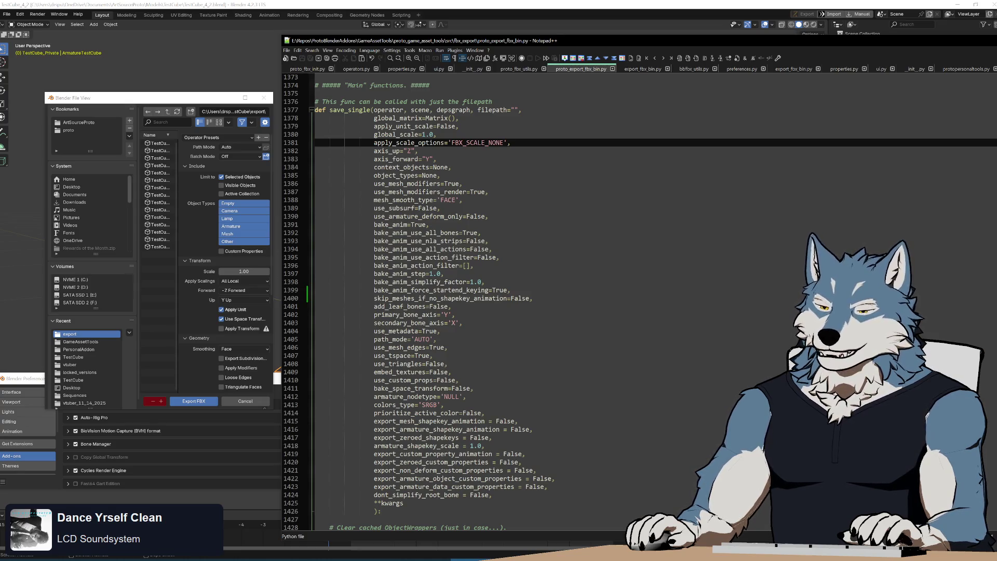
- Check the Apply Scalings choices and leave it at All Local
click(232, 257)
click(253, 281)
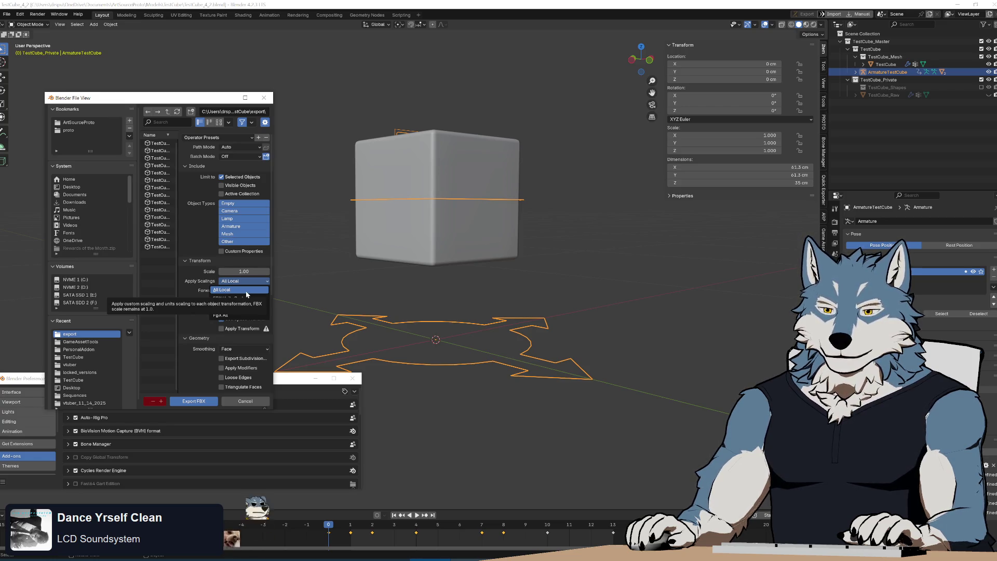
click(245, 290)
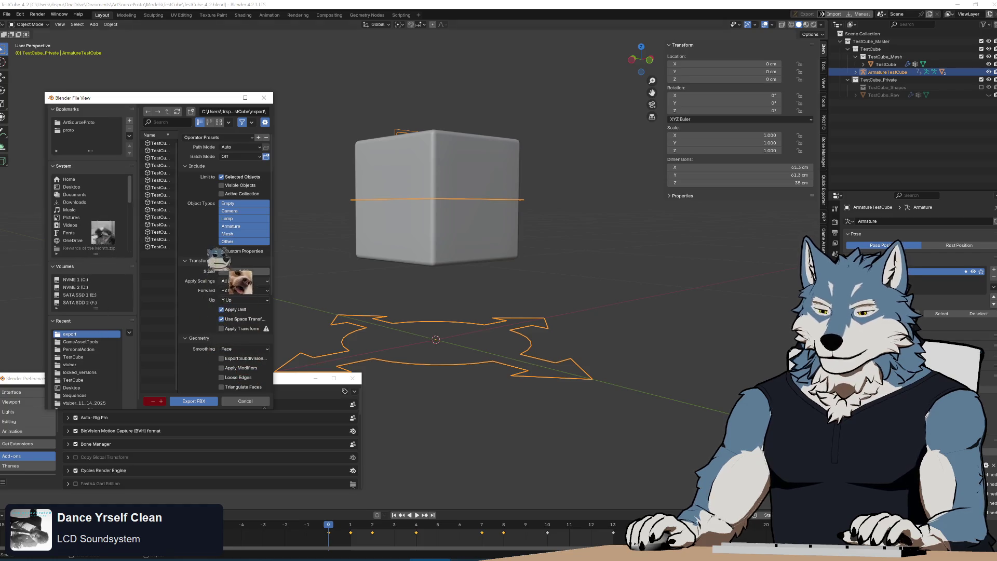
- Scroll through proto_fbx_init.py's property definitions, then show operators.py's quick-export FBX call
key(alt+Tab)
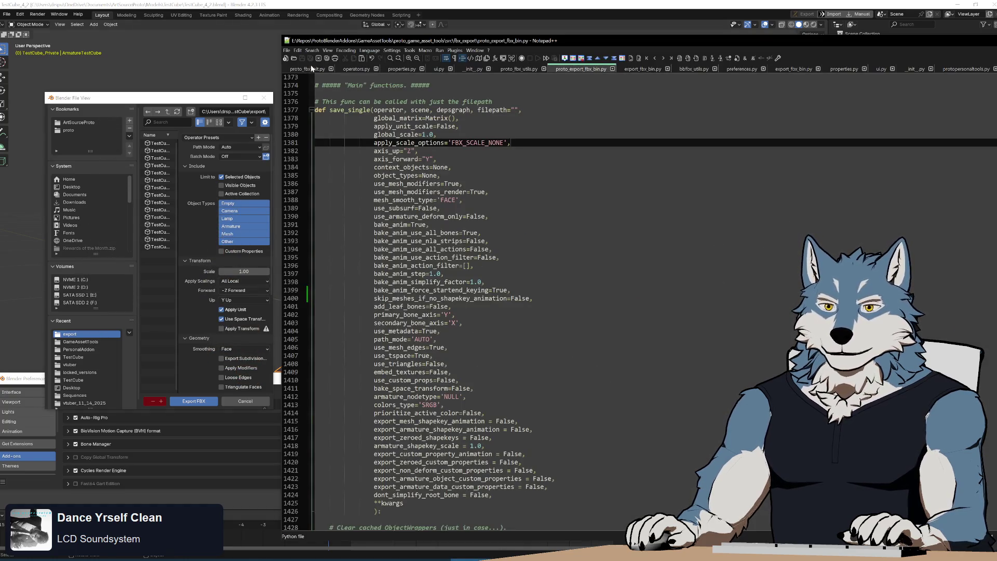
click(312, 70)
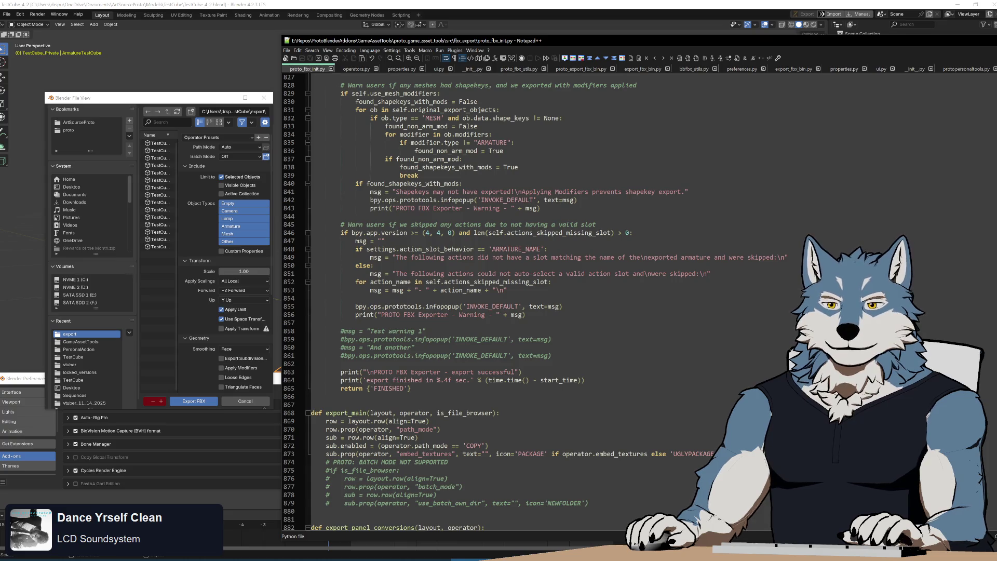
mouse_move(996, 376)
mouse_down()
mouse_move(980, 376)
mouse_move(996, 376)
mouse_up()
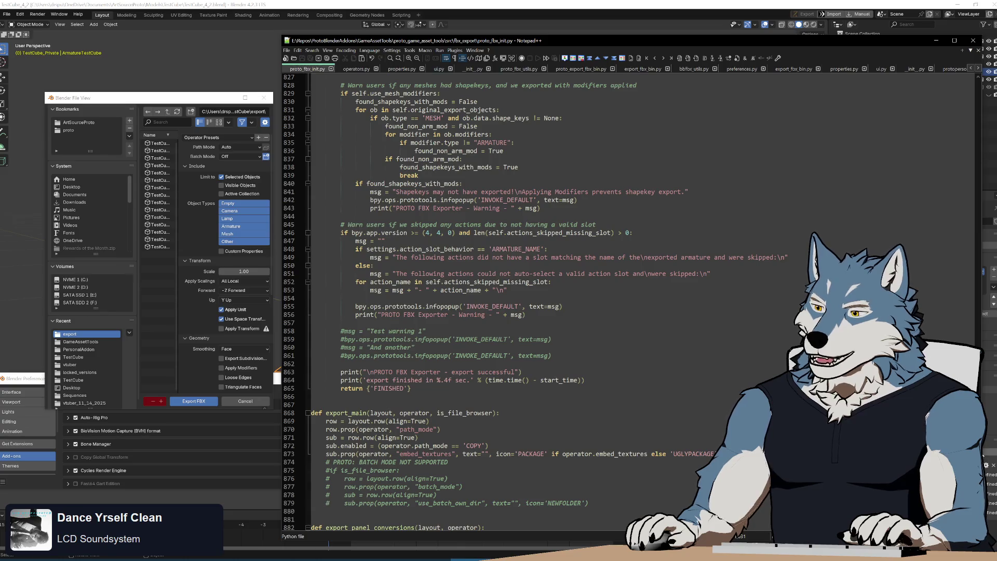
key(Page_Up)
drag(984, 436, 983, 180)
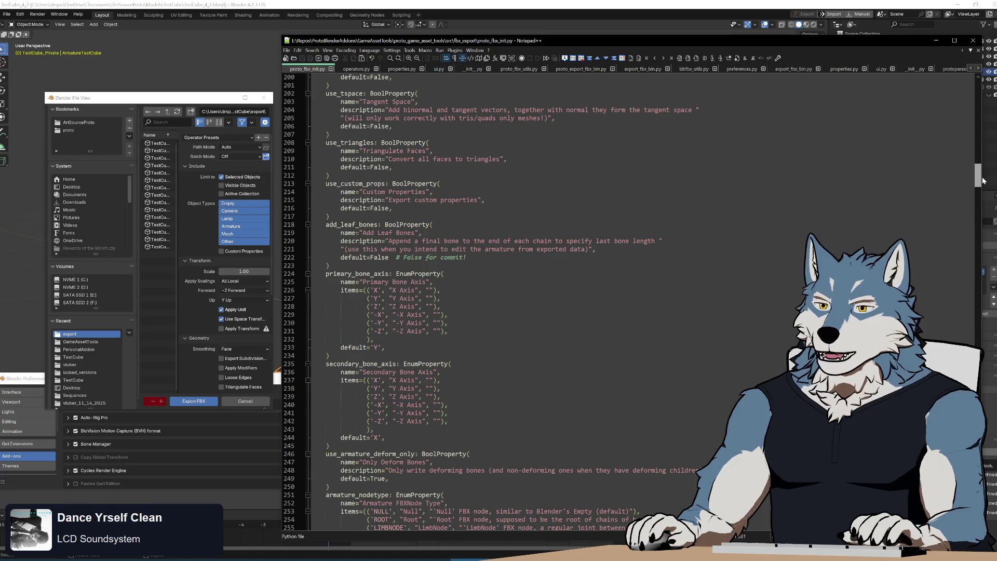
drag(983, 180, 981, 175)
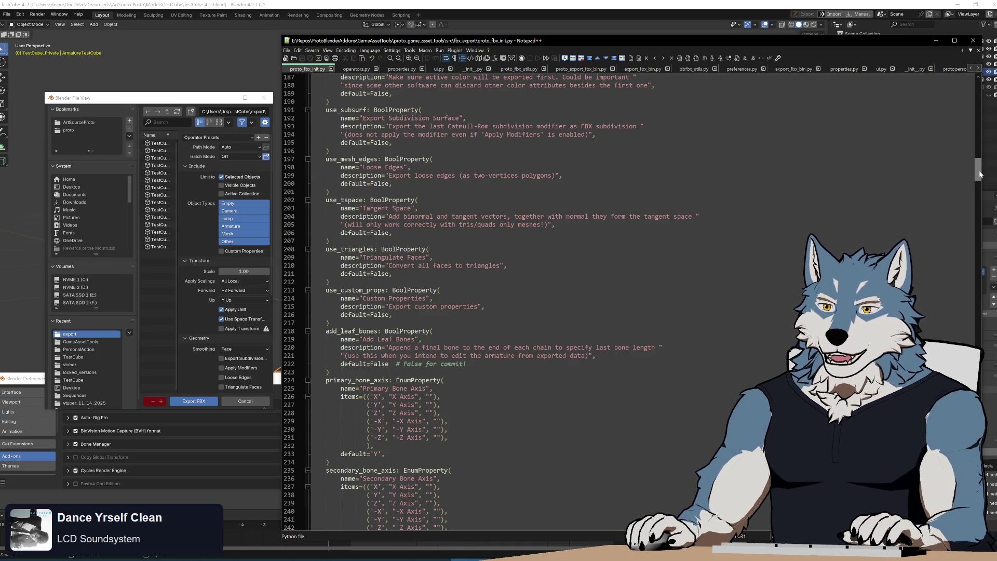
drag(981, 175, 987, 144)
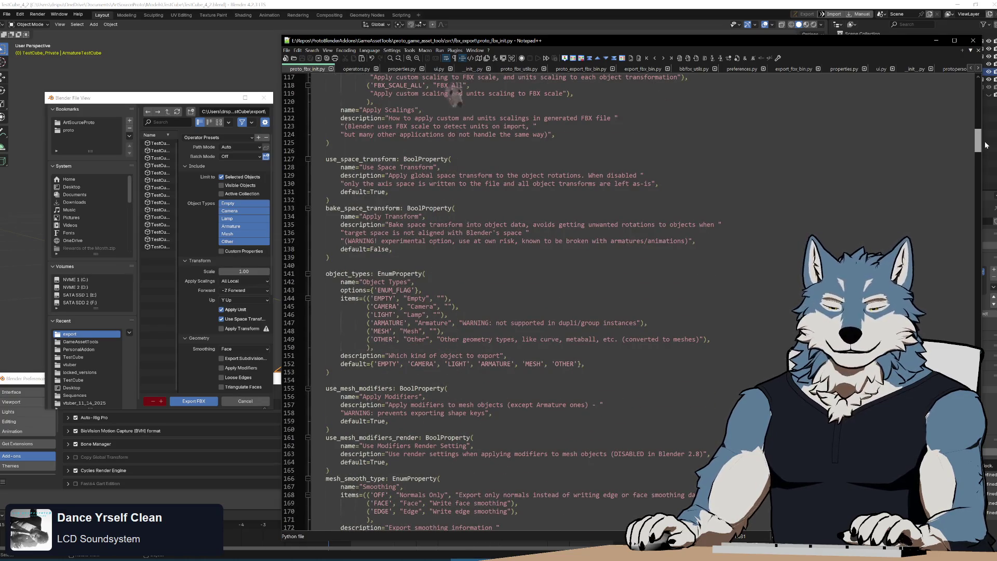
drag(987, 145, 987, 124)
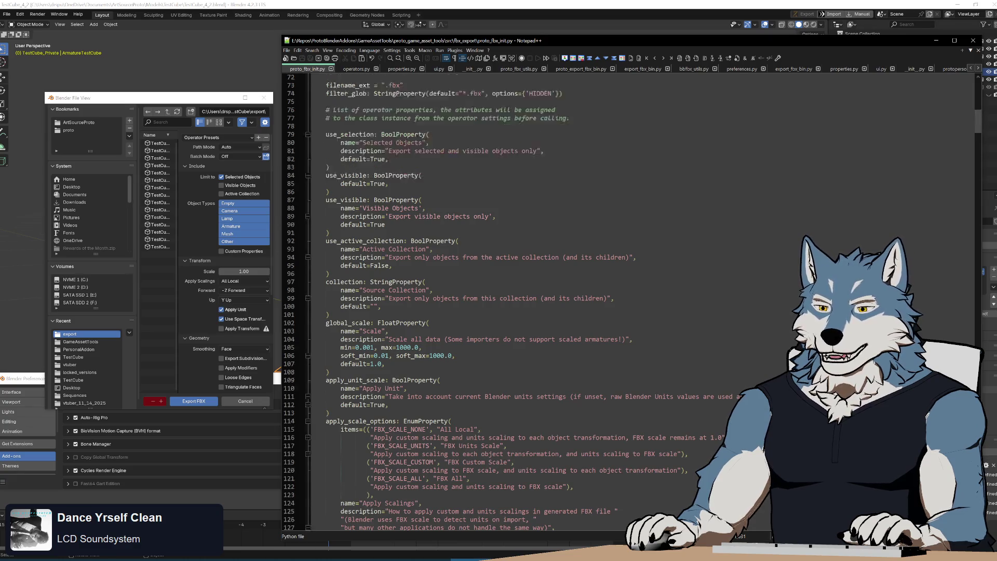
scroll(571, 260, down, 4)
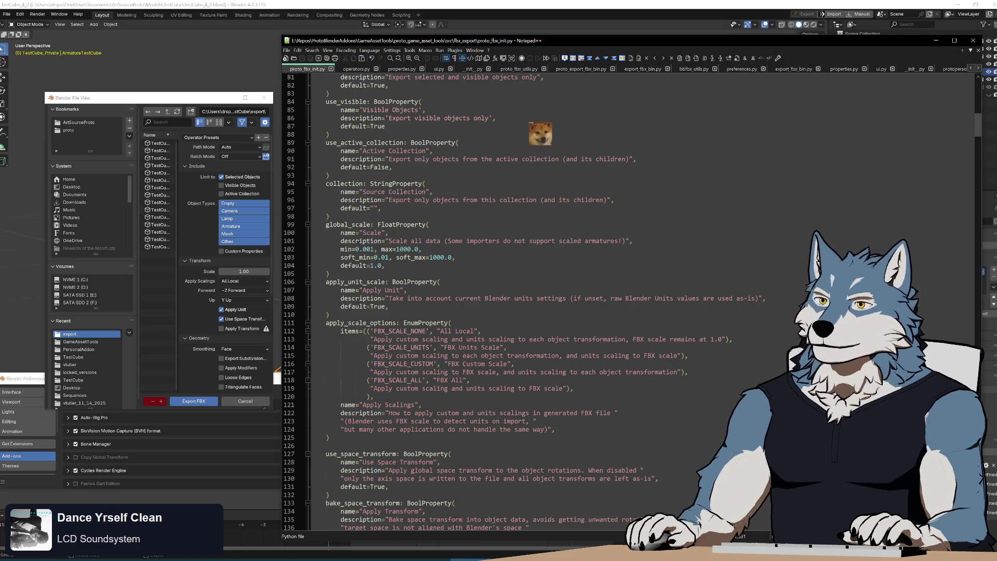
click(353, 70)
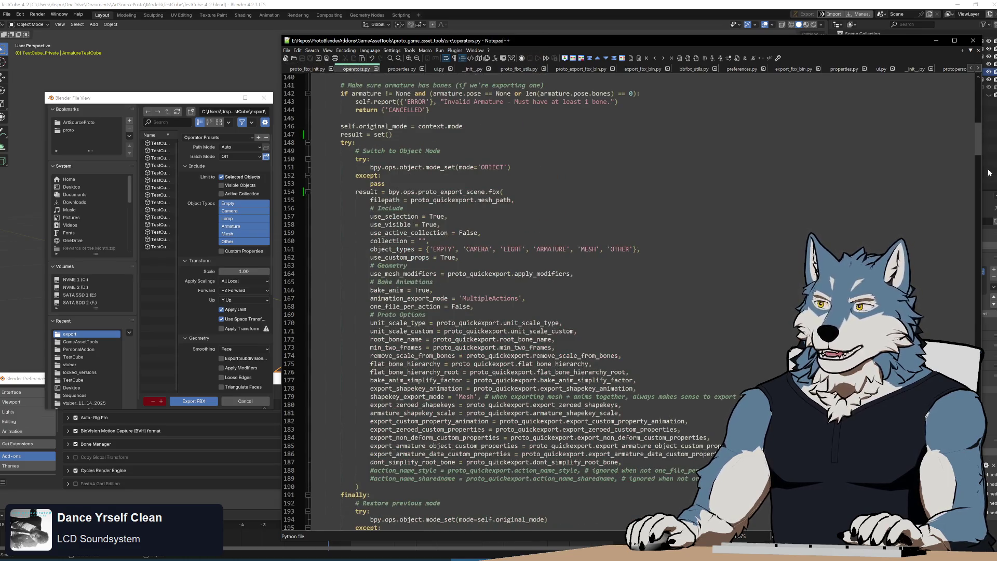
- Collapse the QuickExportMeshAndAnimations and QuickExportMesh classes and scroll to the current-action export call
drag(979, 139, 978, 106)
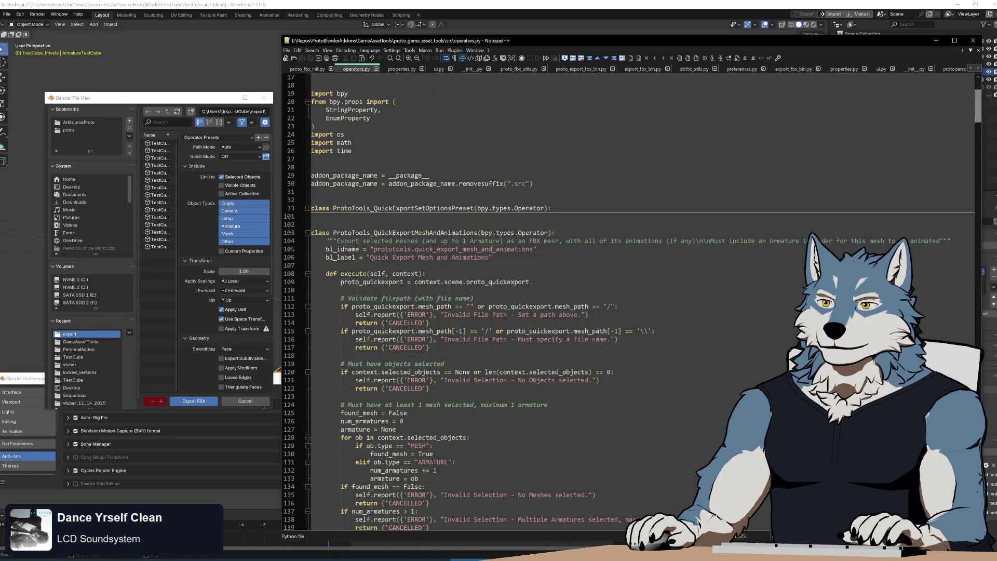
click(308, 233)
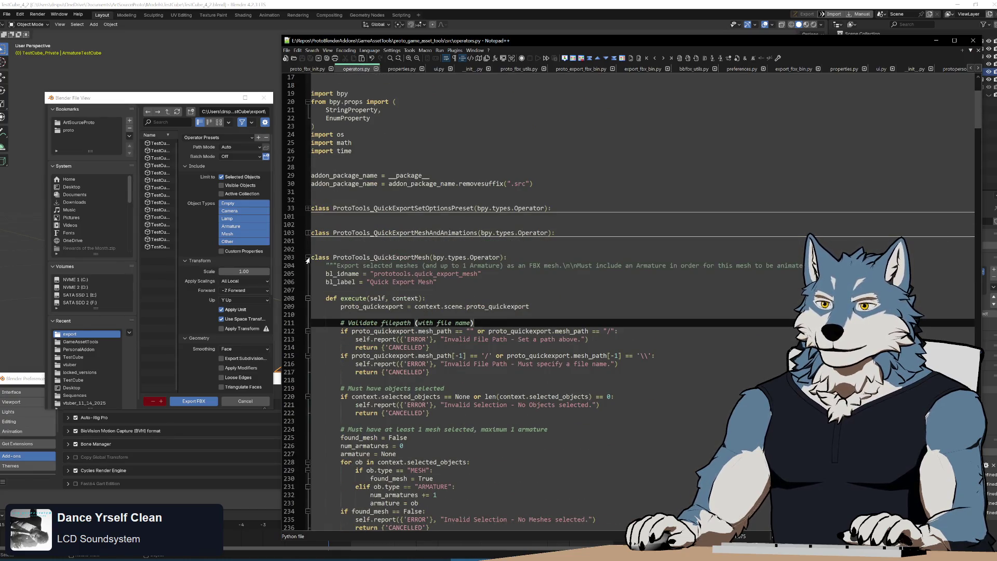
click(307, 257)
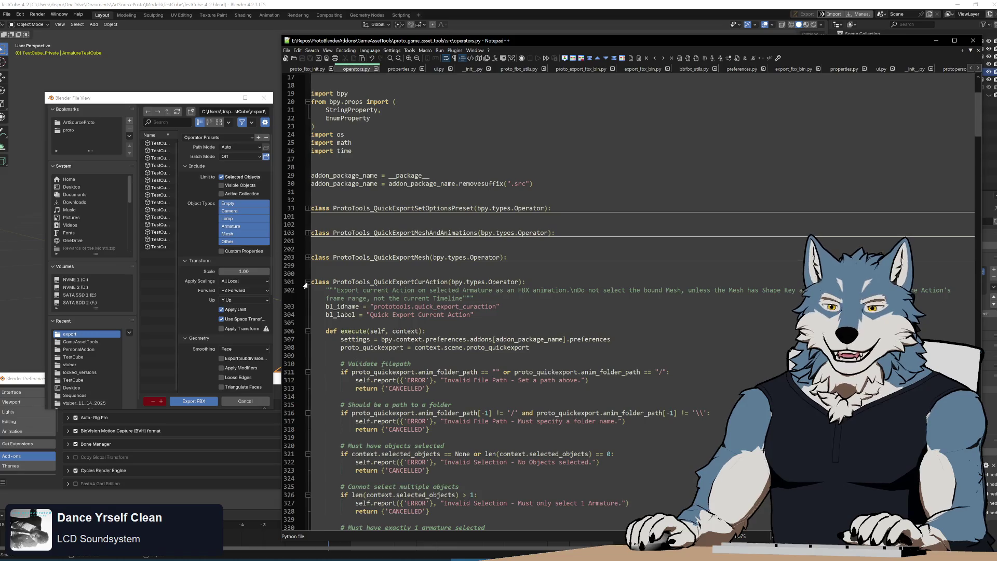
scroll(305, 286, down, 8)
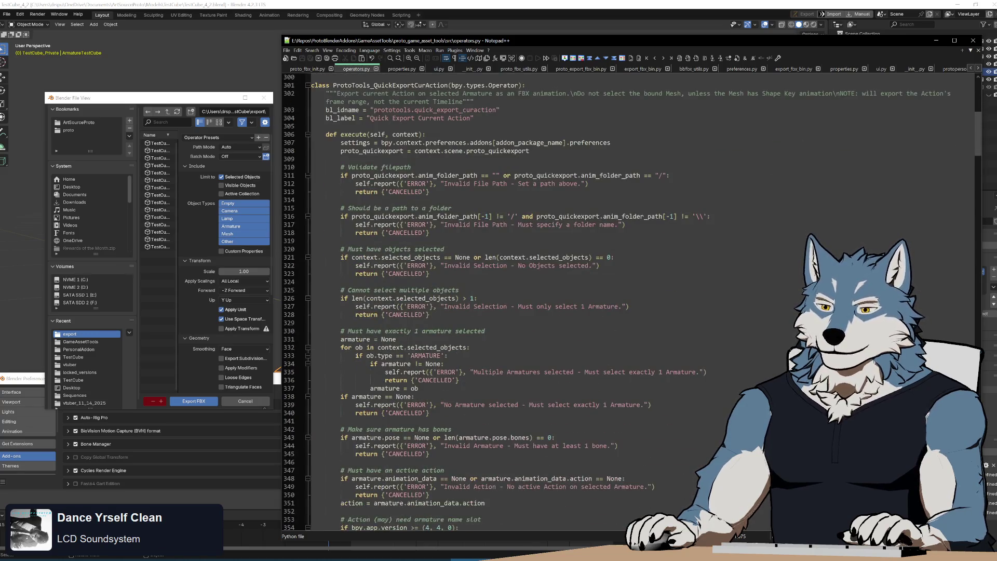
scroll(628, 302, down, 20)
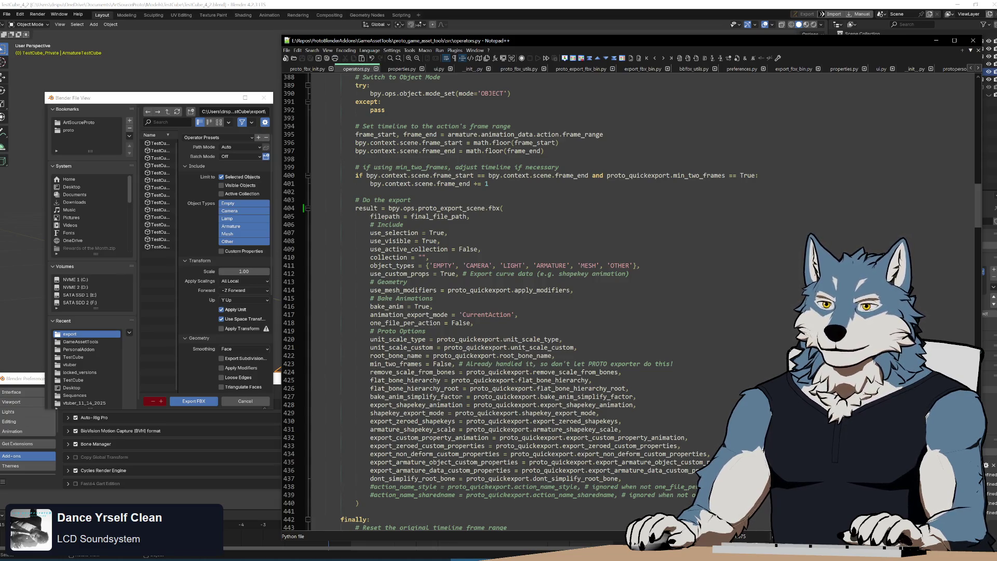
- Glance at proto_fbx_utils.py and save_single in proto_export_fbx_bin.py, then return to operators.py
click(521, 71)
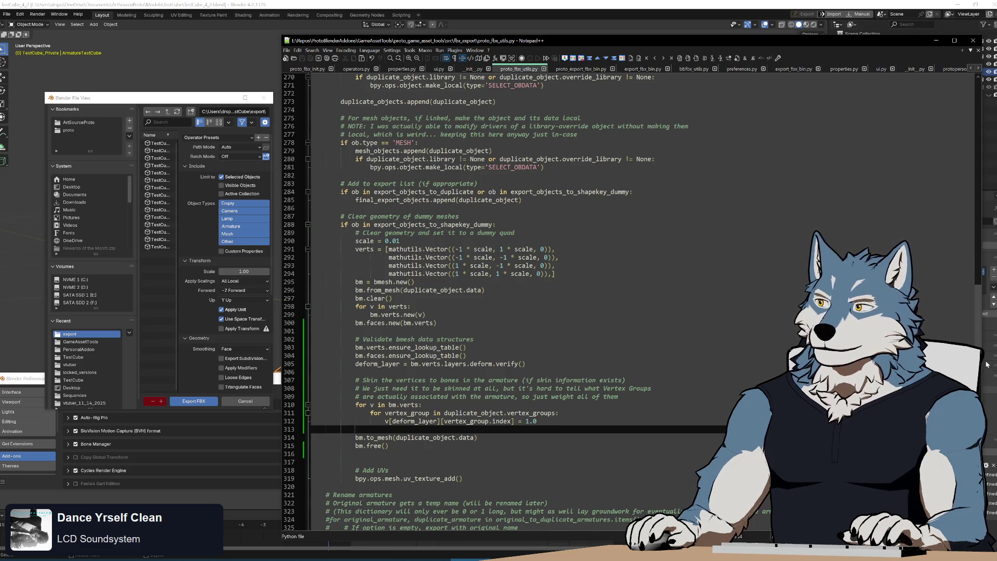
scroll(976, 308, down, 20)
scroll(975, 308, up, 20)
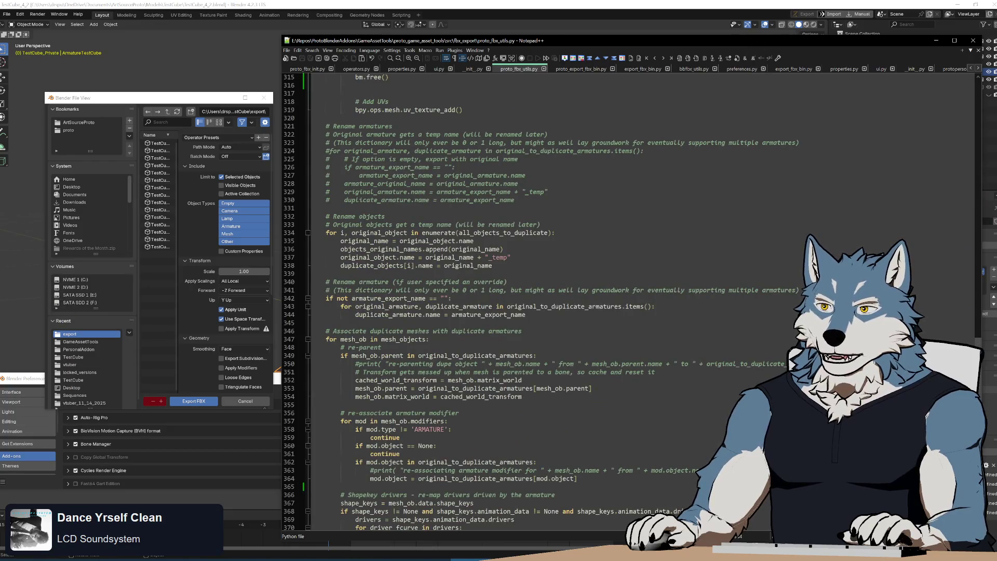
click(576, 71)
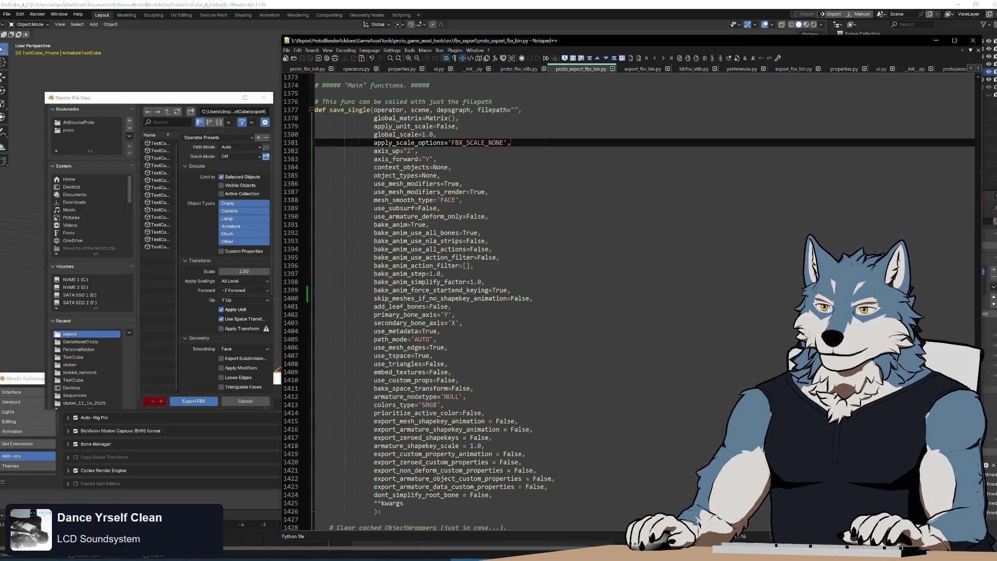
click(355, 69)
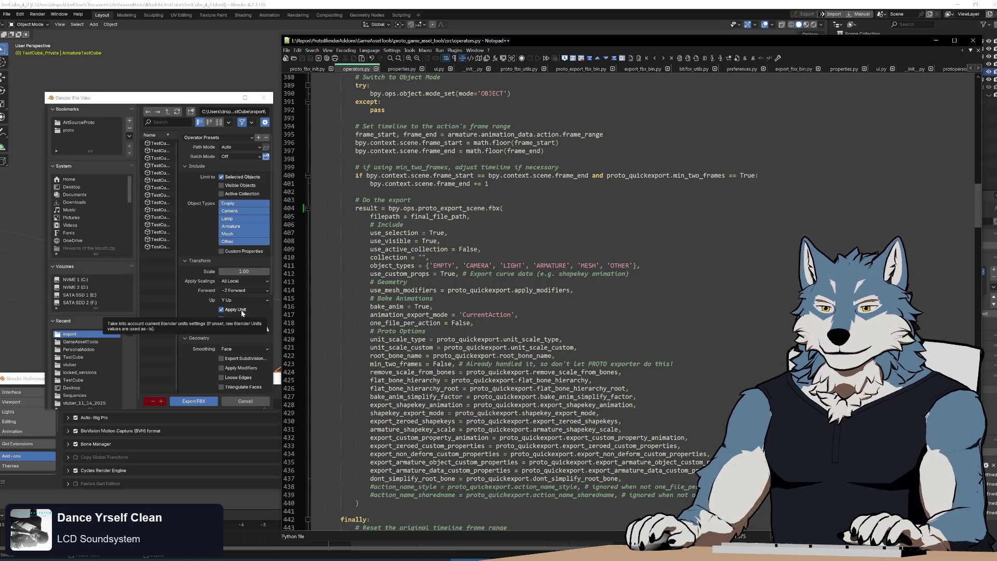
- Show the Apply Unit and apply_scale_options definitions in proto_fbx_init.py, then bring Blender forward
click(308, 69)
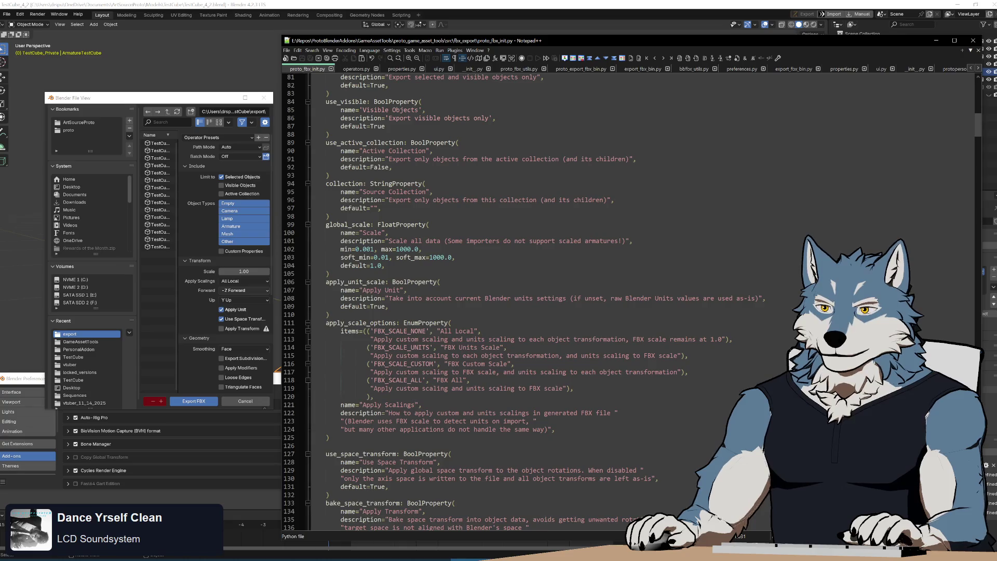
scroll(519, 301, down, 4)
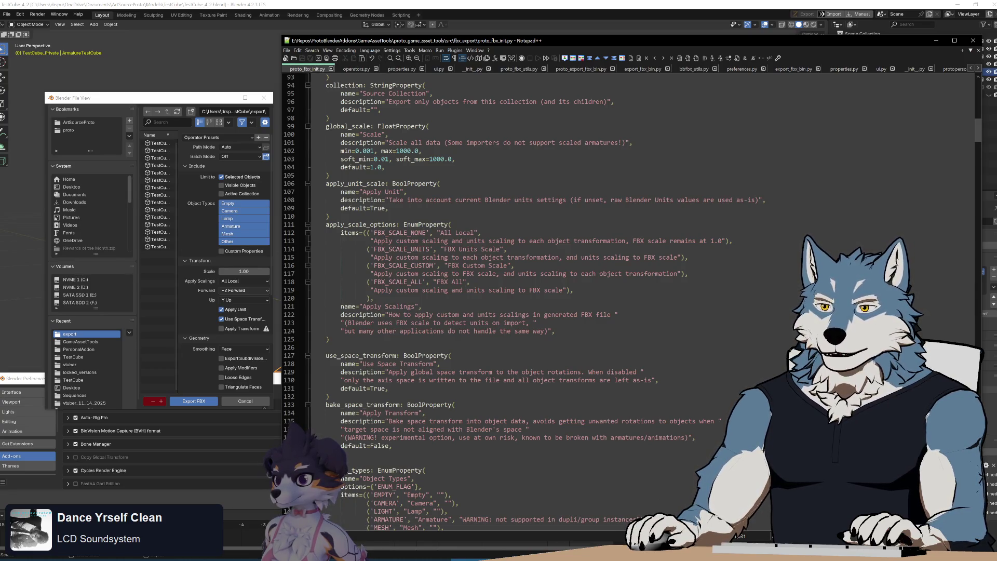
click(389, 2)
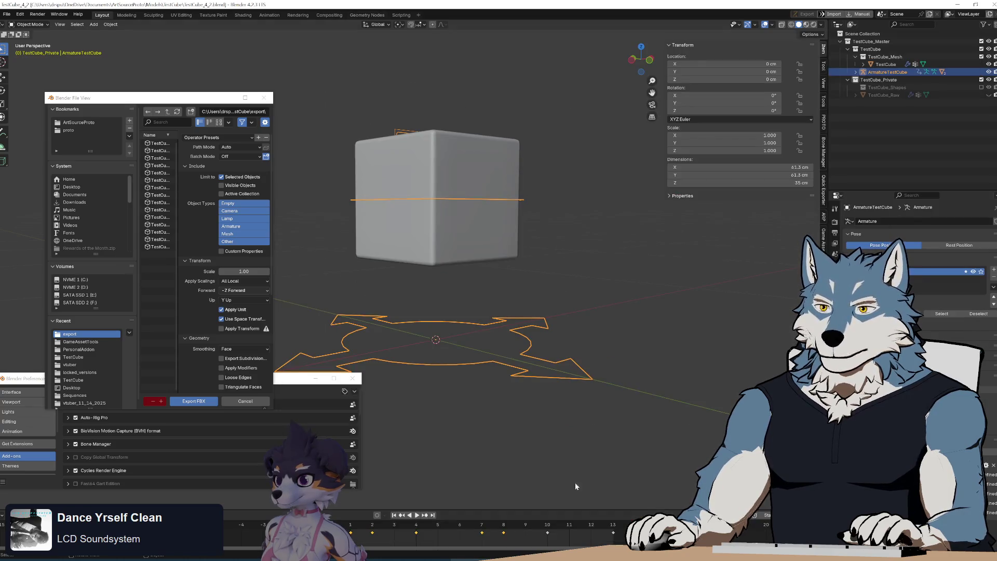
- In Unity, compare the two Scene clips' keyframes and show TestCube_4_2_AnimatedBonesAndProps import settings beside the Animation window
key(alt+Tab)
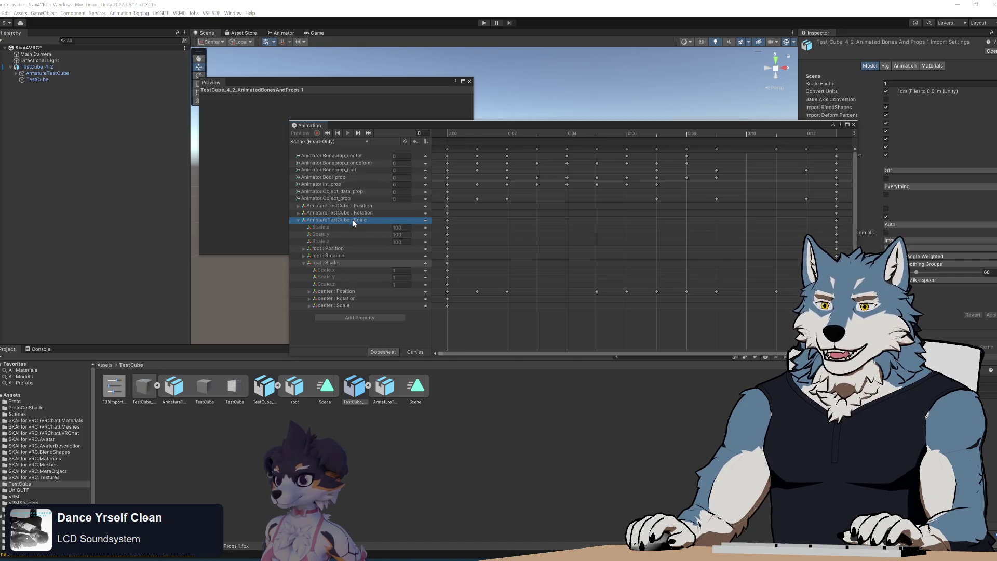
click(266, 395)
click(325, 388)
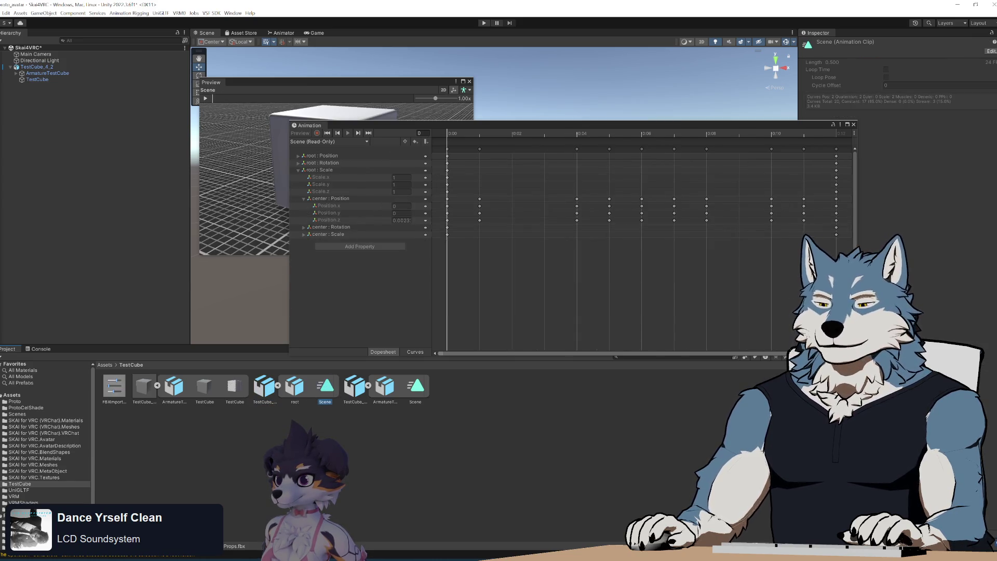
key(alt+Tab)
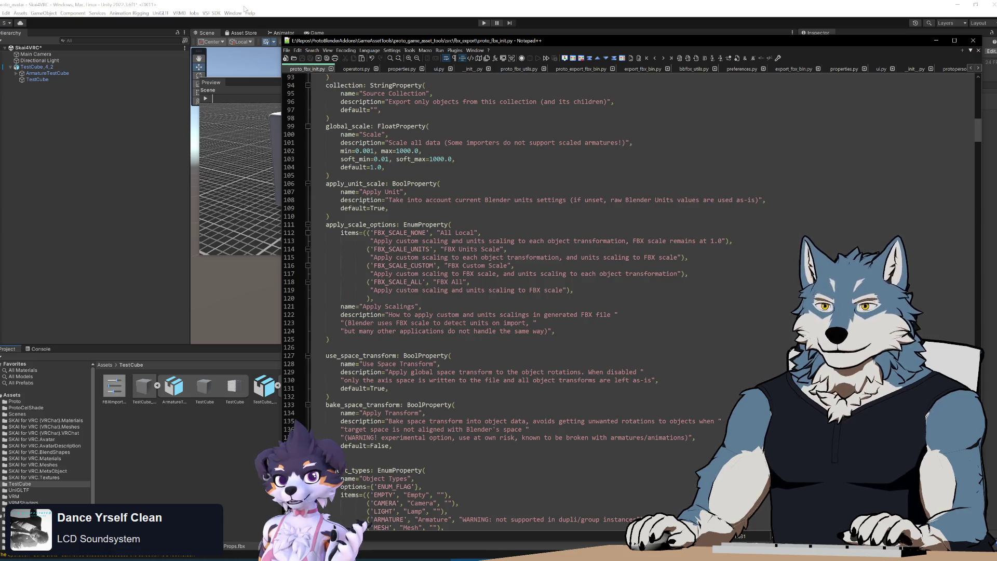
key(alt+Tab)
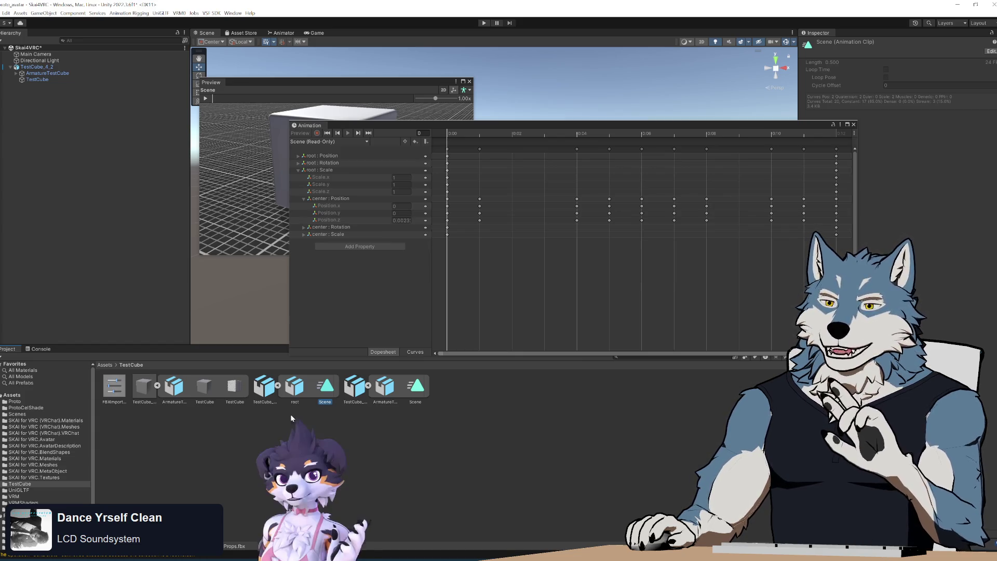
click(417, 387)
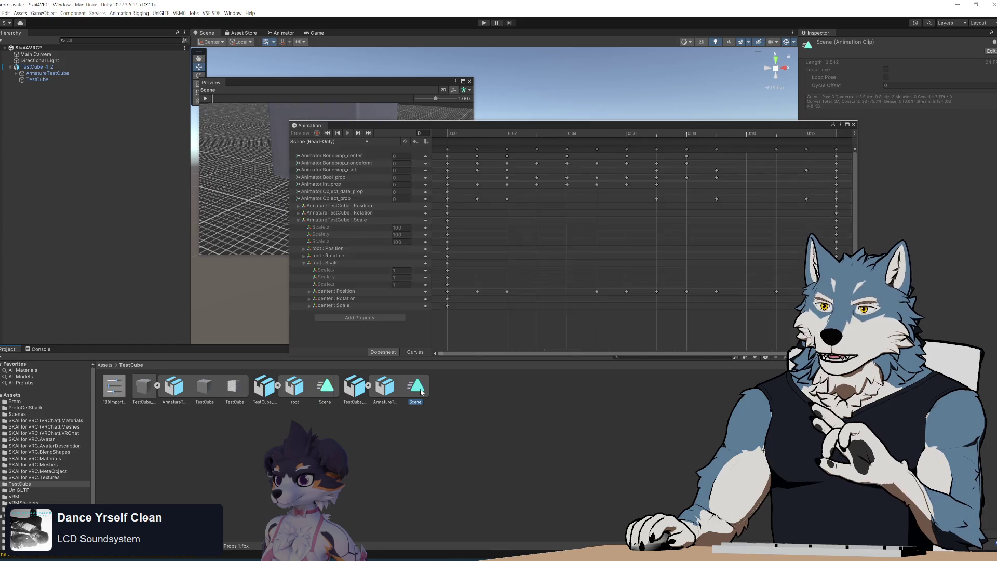
click(325, 387)
click(423, 387)
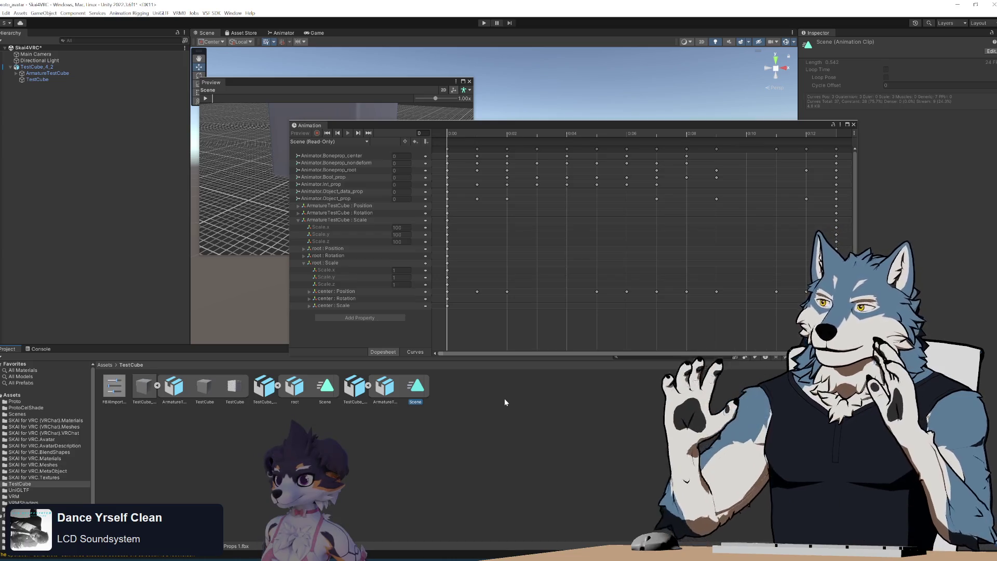
click(361, 395)
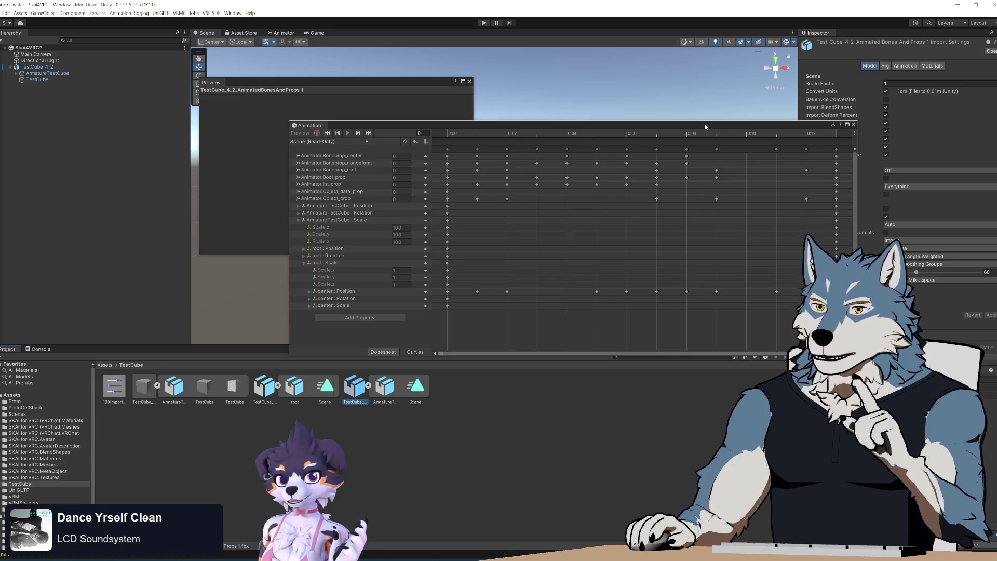
mouse_move(705, 123)
mouse_down()
mouse_move(596, 102)
mouse_move(598, 110)
mouse_up()
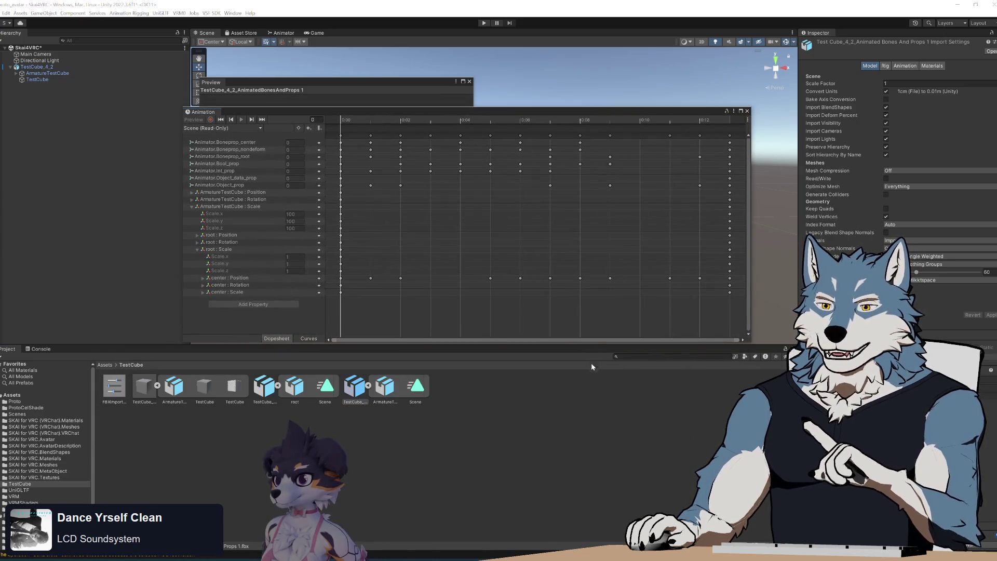
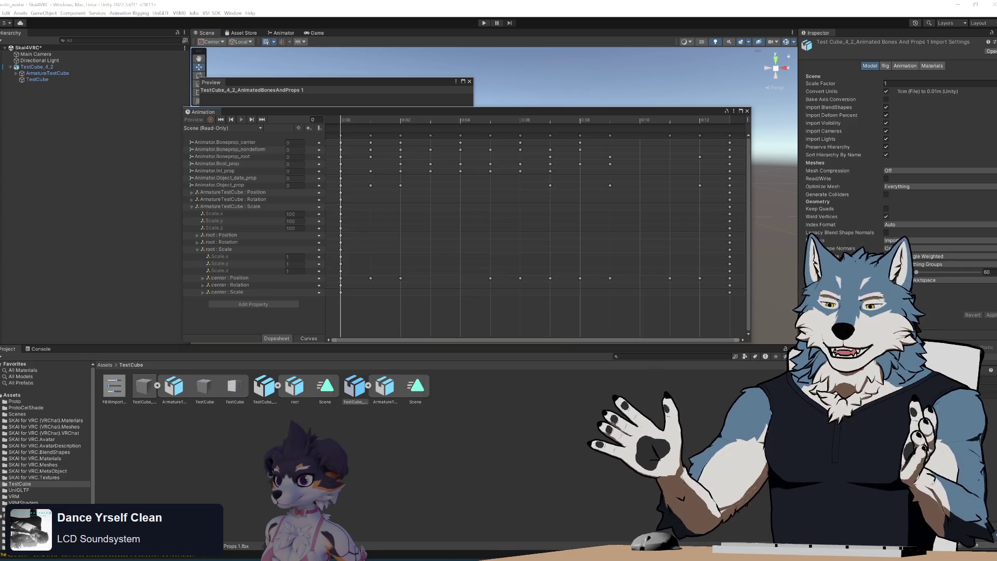
- Enable Preserve Hierarchy in the TestCube model's Model tab, then return to Blender's FBX export
click(886, 148)
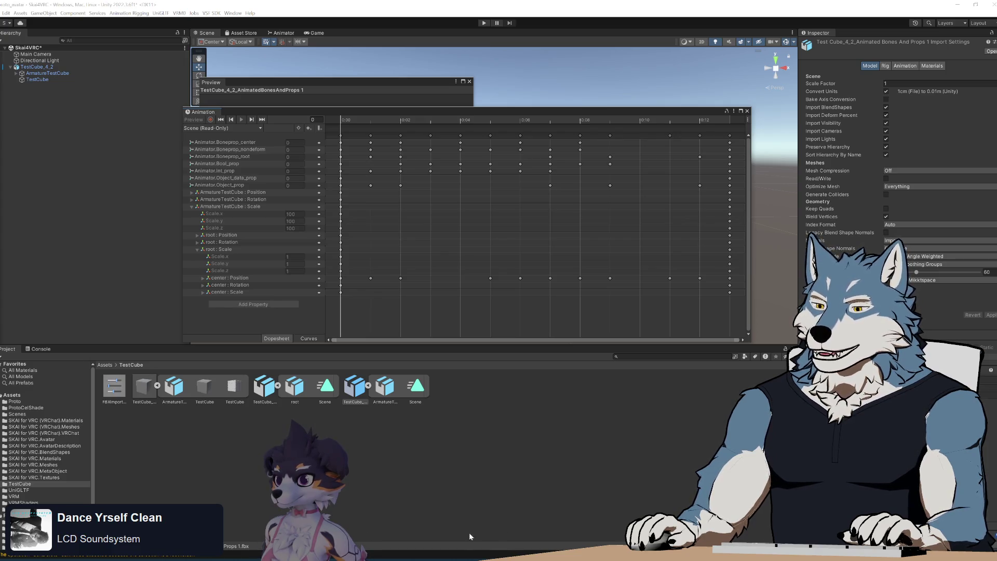
click(416, 560)
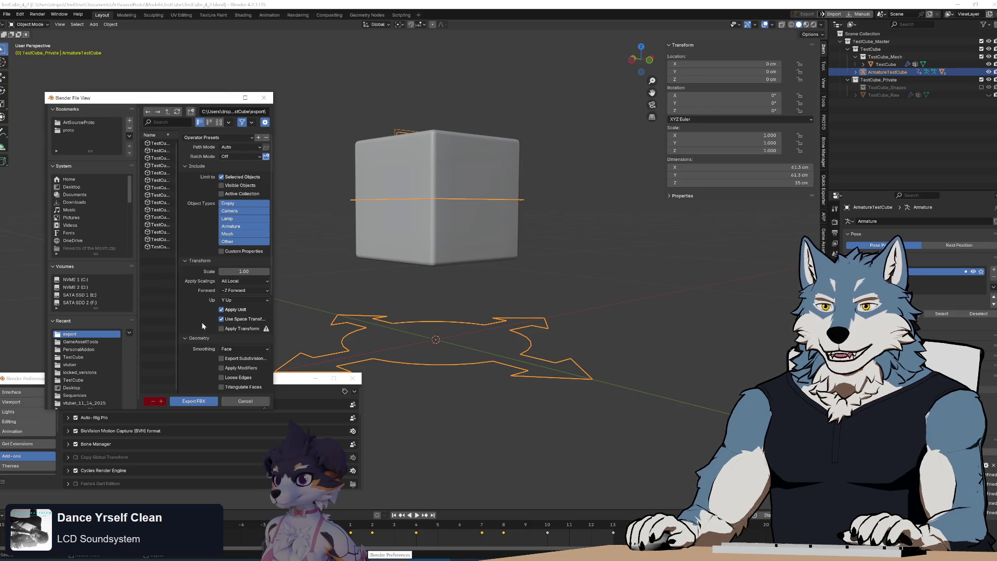
- Review the Apply Scalings options, leave All Local, and switch to proto_fbx_init.py in Notepad++
click(241, 282)
click(241, 281)
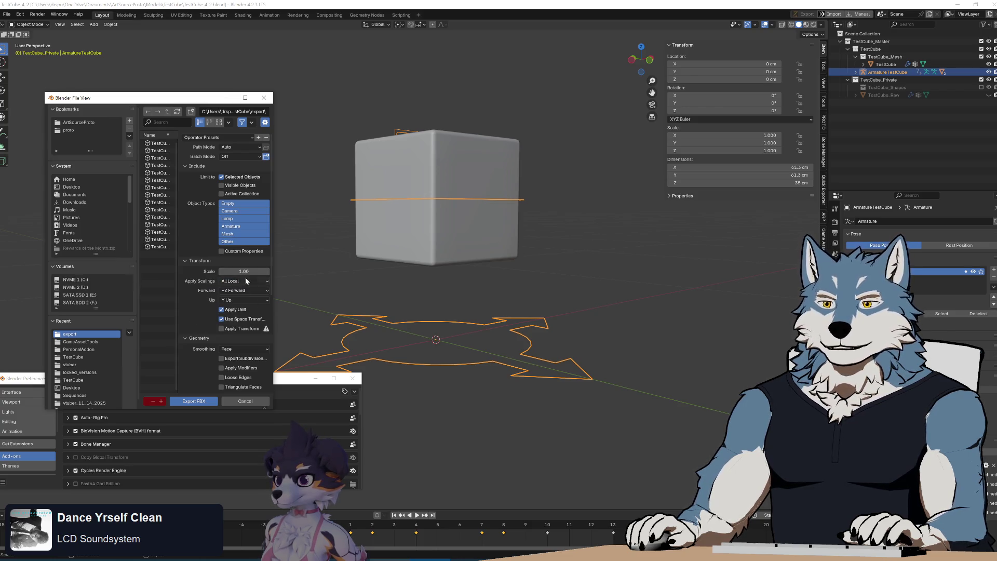
click(246, 280)
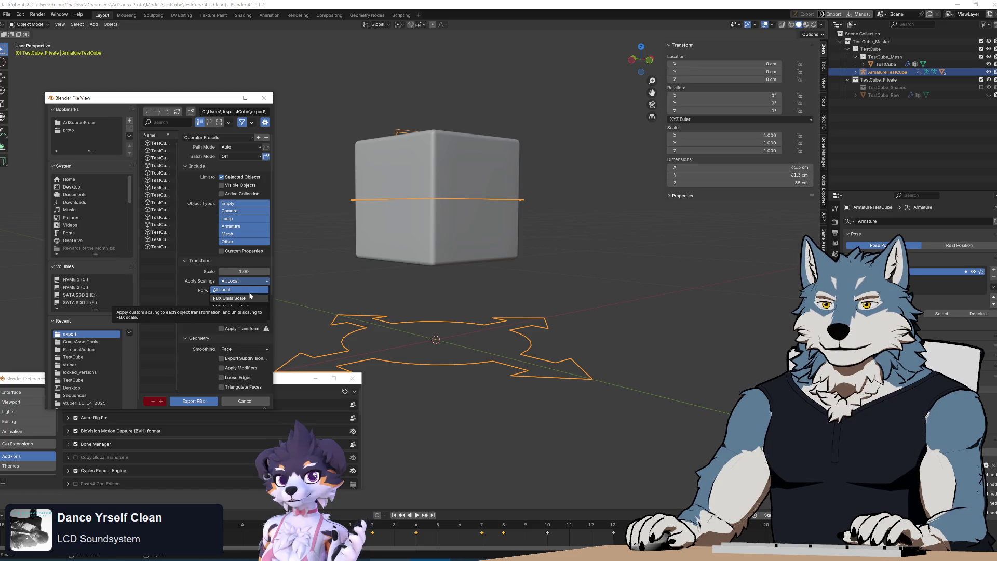
click(253, 289)
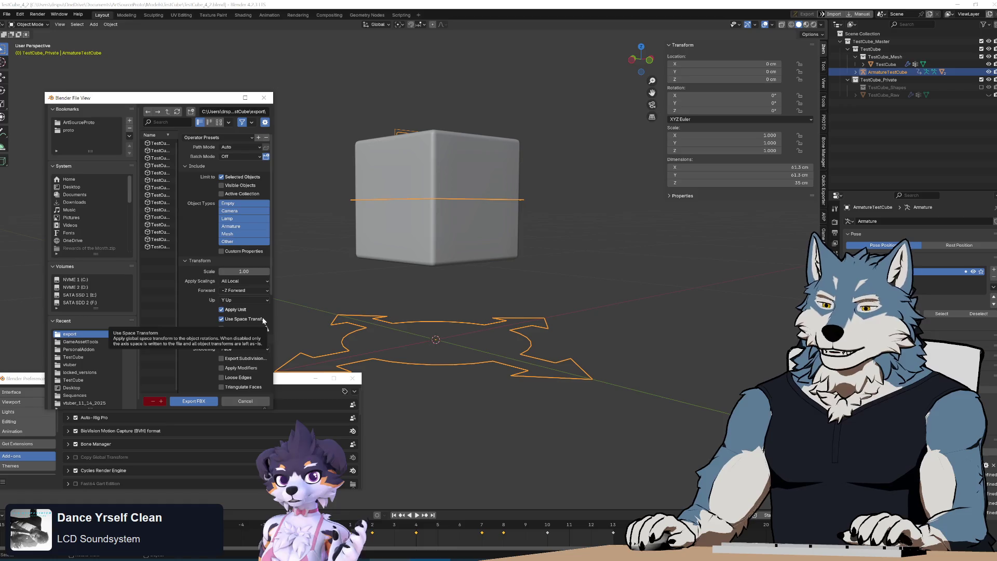
key(alt+Tab)
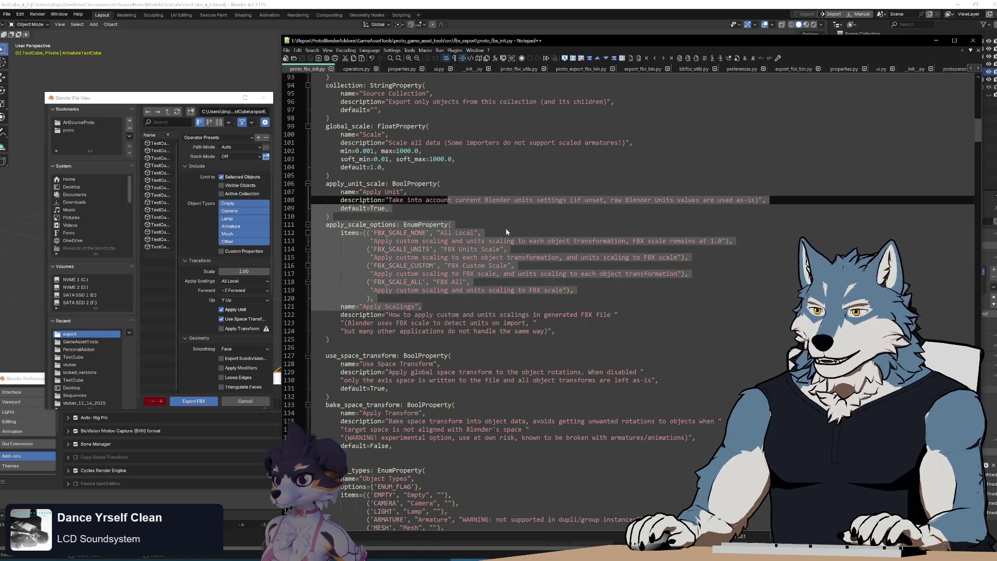
click(482, 232)
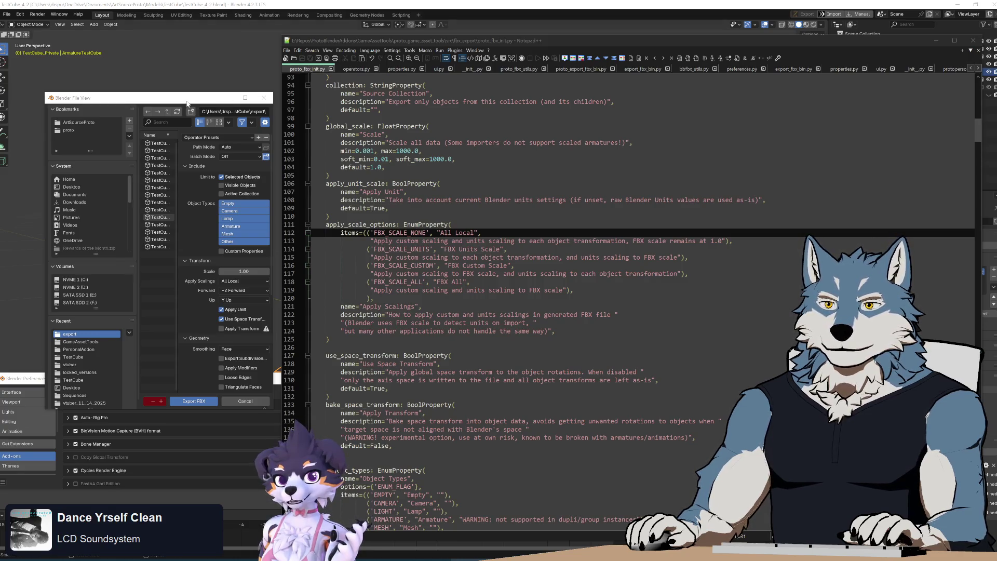
- Export over TestCube_4_2_AnimatedBonesAndProps_DefaultExporter.fbx with Apply Scalings set to FBX All
mouse_move(273, 112)
mouse_down()
mouse_move(629, 115)
mouse_move(634, 149)
mouse_up()
click(267, 139)
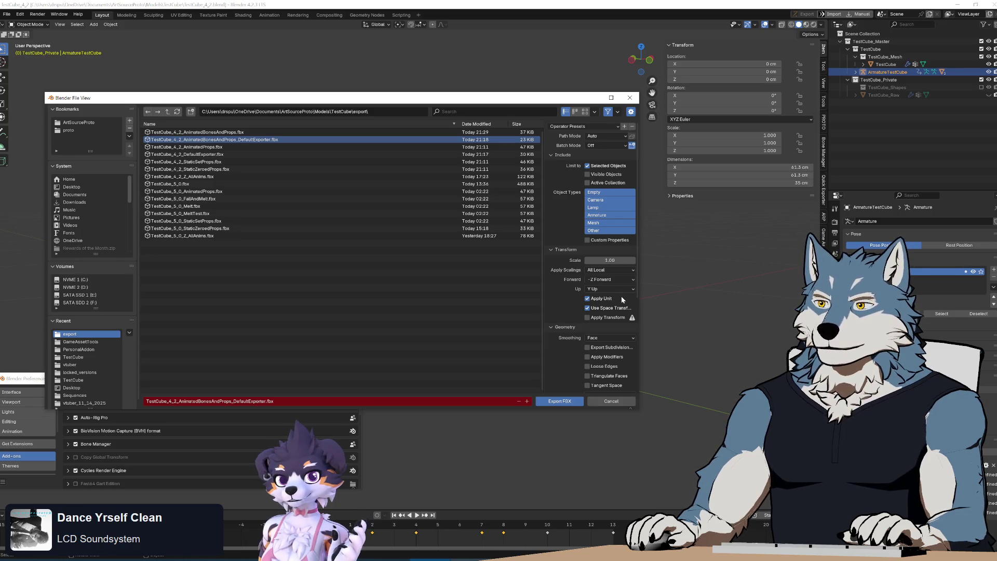
click(623, 271)
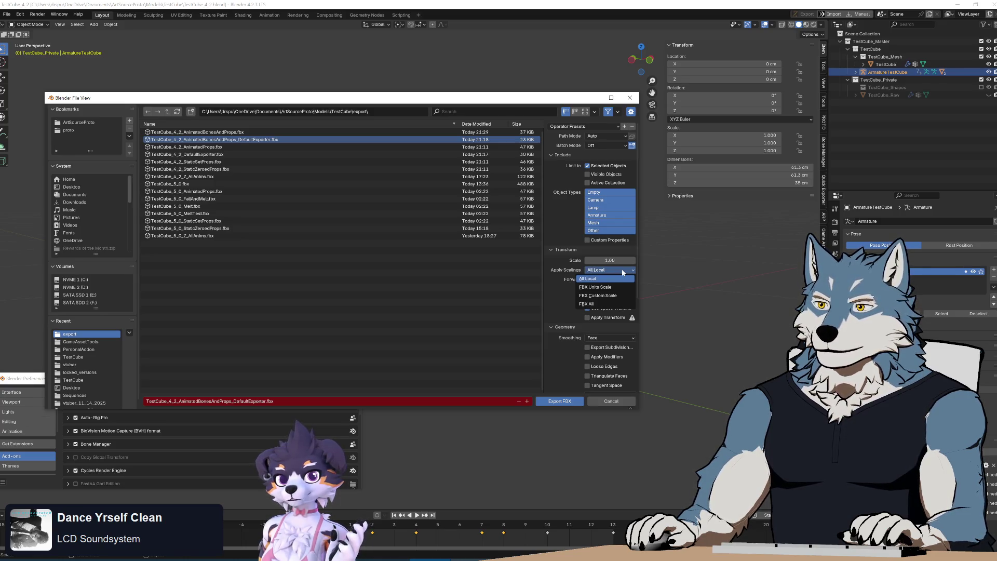
click(612, 304)
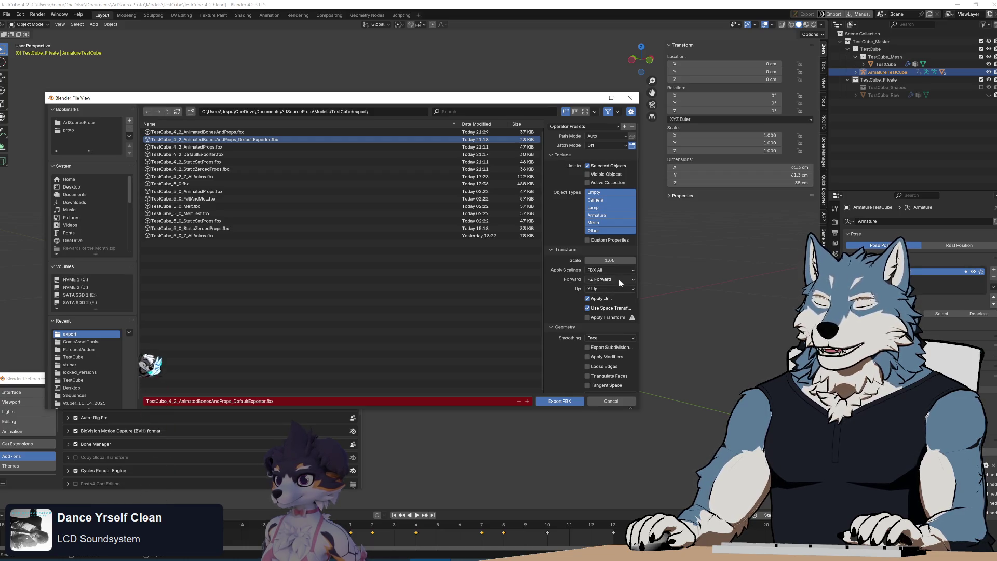
mouse_move(637, 298)
mouse_down()
mouse_move(642, 399)
mouse_move(640, 223)
mouse_up()
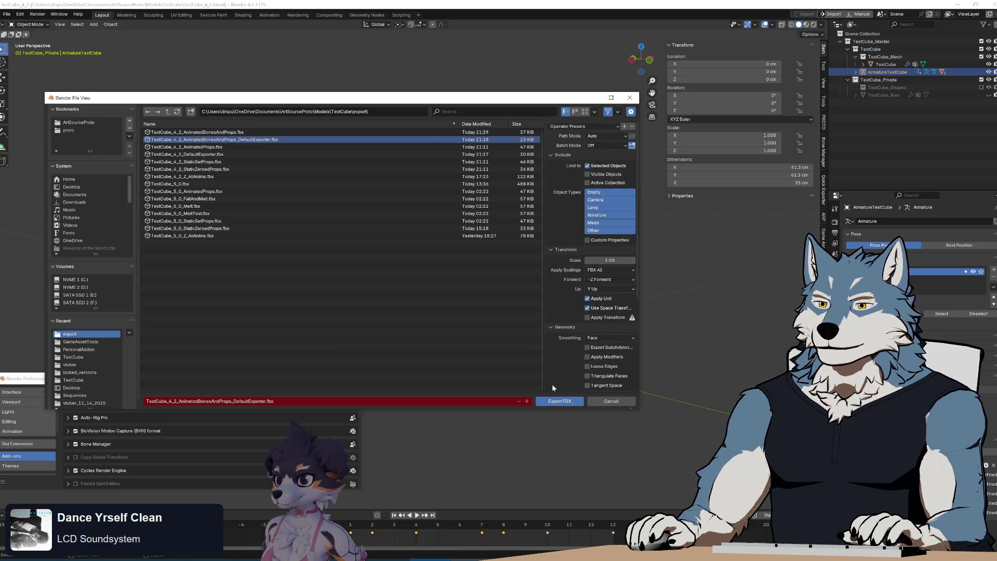
click(560, 402)
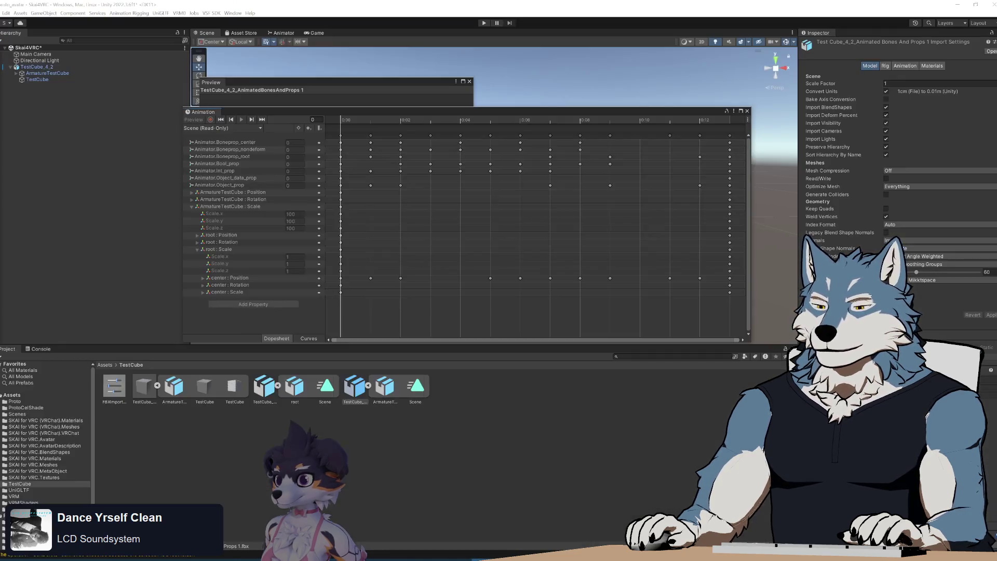
- Delete the old AnimatedBonesAndProps TestCube FBX asset from the Project panel
click(236, 432)
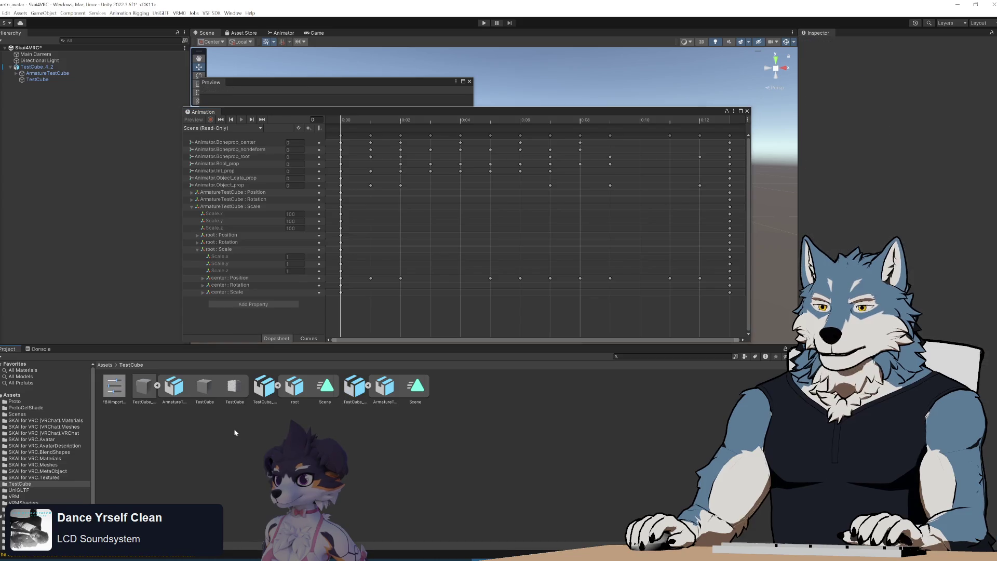
click(264, 390)
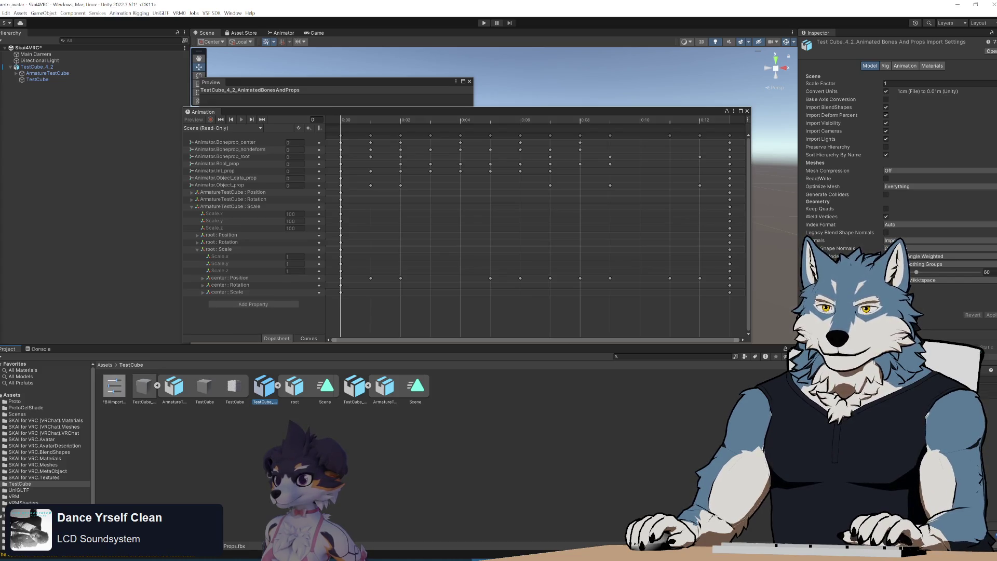
mouse_move(297, 118)
mouse_down()
mouse_move(424, 112)
mouse_move(368, 112)
mouse_up()
click(267, 395)
key(Delete)
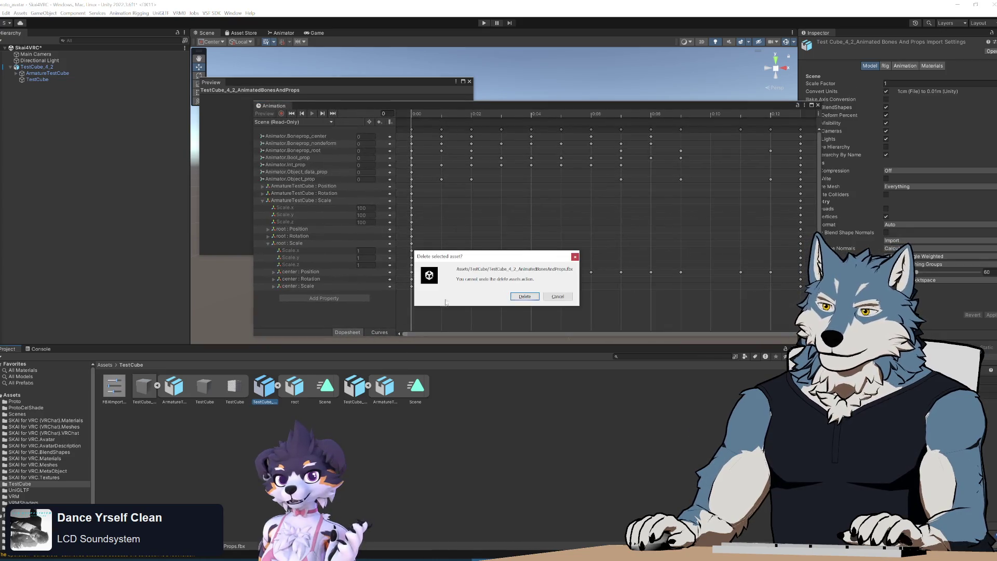
click(525, 296)
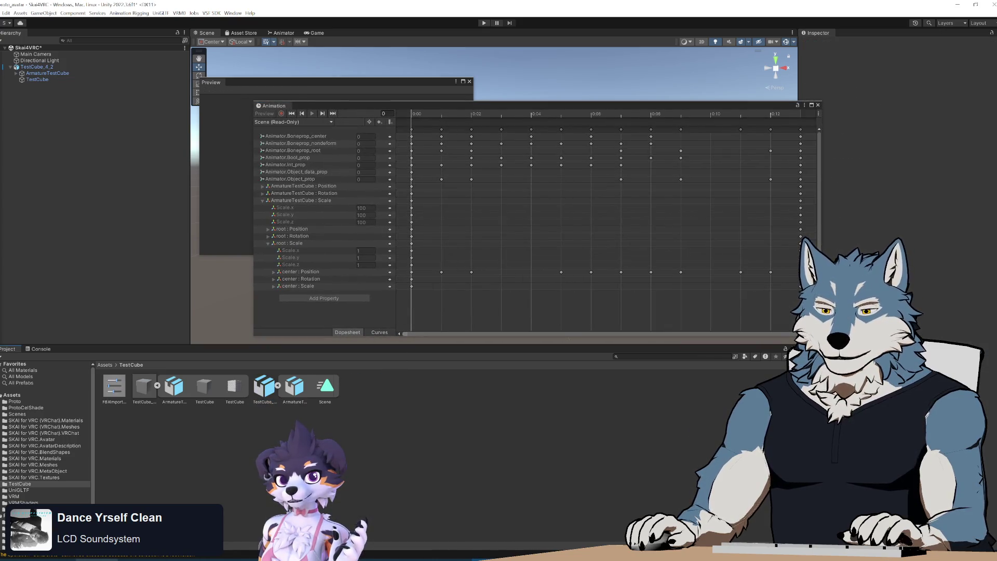
- Import the re-exported DefaultExporter FBX into the TestCube folder and expand its sub-assets
key(alt+Tab)
click(543, 198)
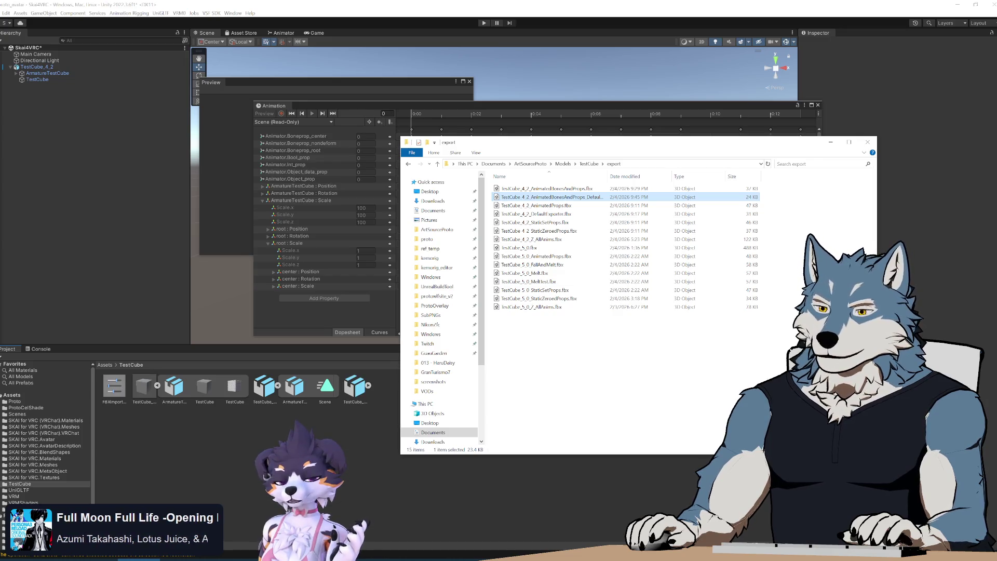
click(349, 421)
click(367, 386)
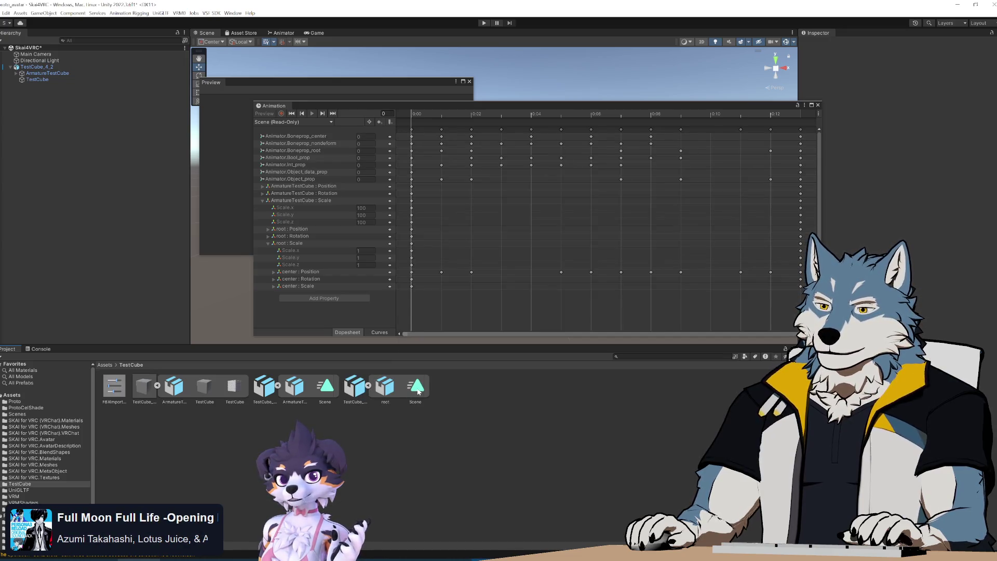
- Preview the new model's Scene clip and dock the Animation window beside the assets
click(417, 387)
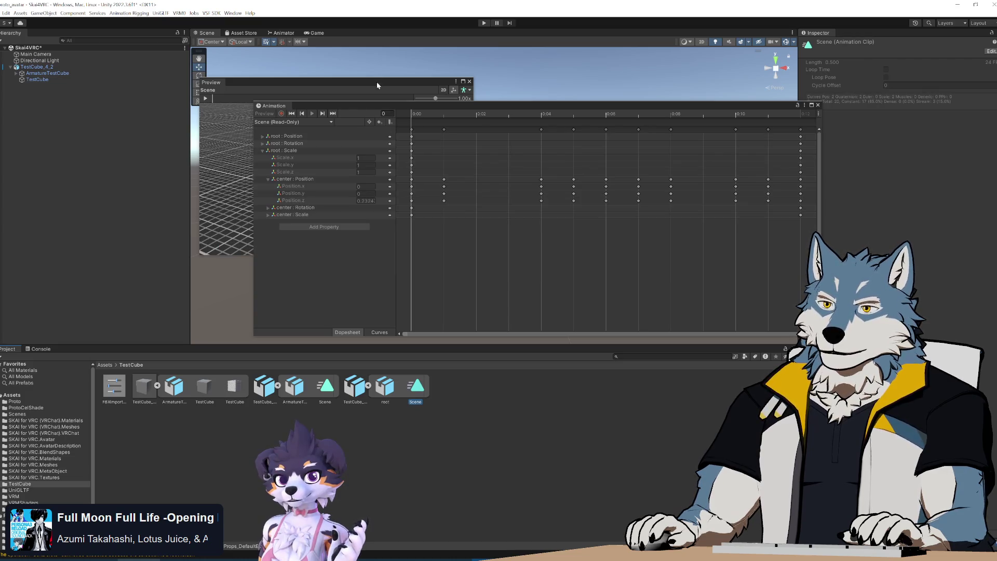
mouse_move(378, 106)
mouse_down()
mouse_move(644, 119)
mouse_move(616, 112)
mouse_up()
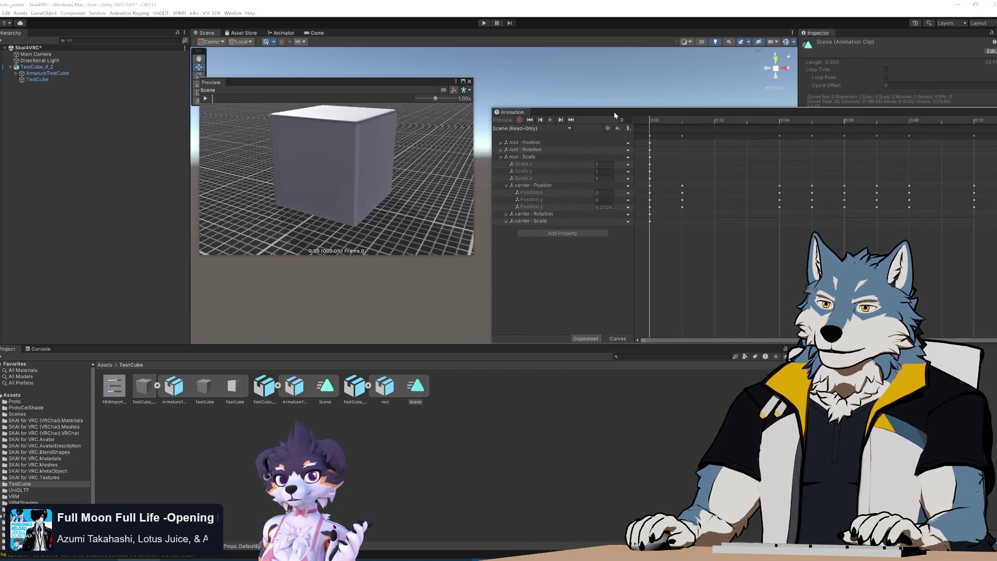
click(206, 99)
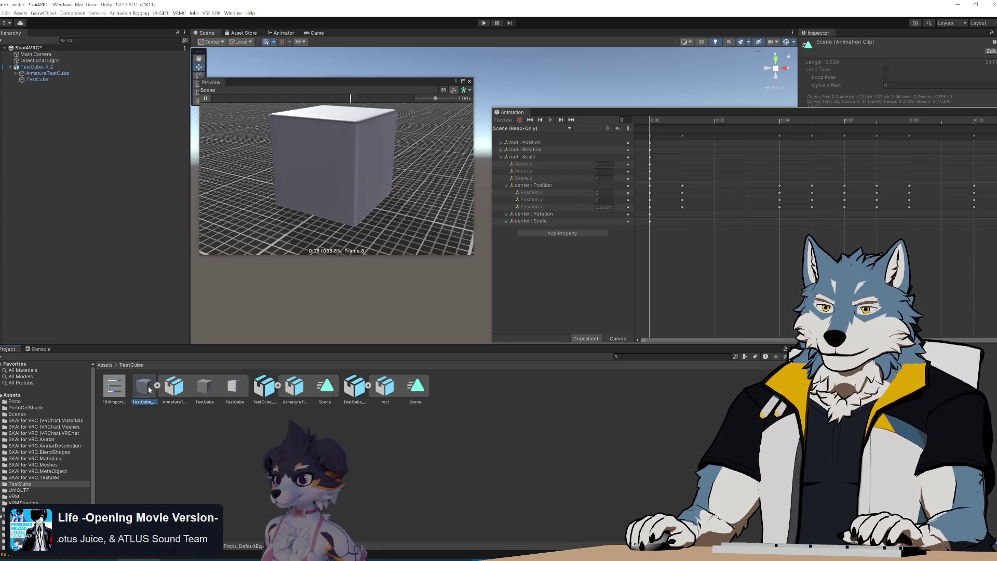
middle_drag(338, 208, 347, 292)
mouse_move(367, 203)
middle_down()
mouse_move(366, 191)
mouse_move(381, 411)
middle_up()
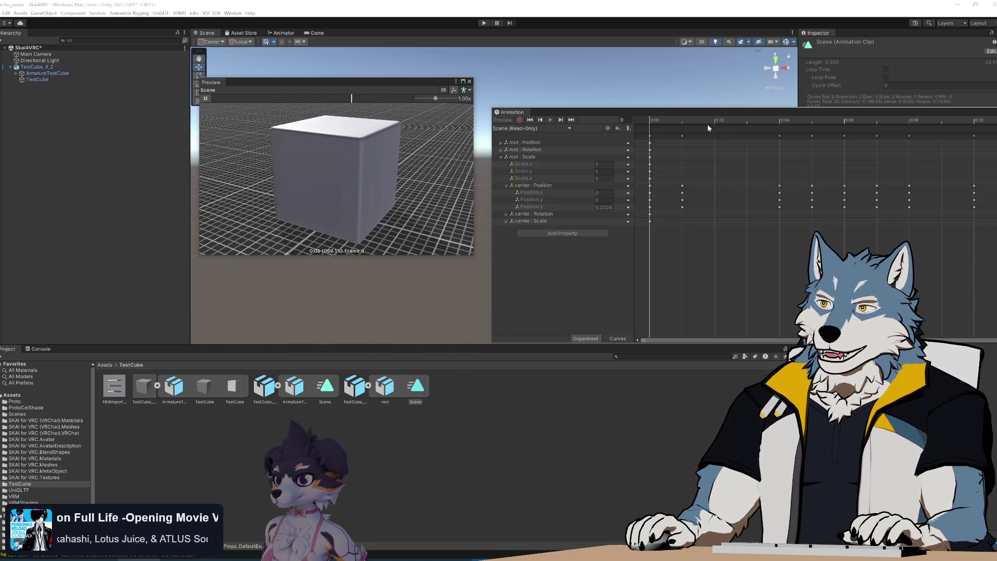
mouse_move(511, 113)
mouse_down()
mouse_move(785, 395)
mouse_move(749, 294)
mouse_up()
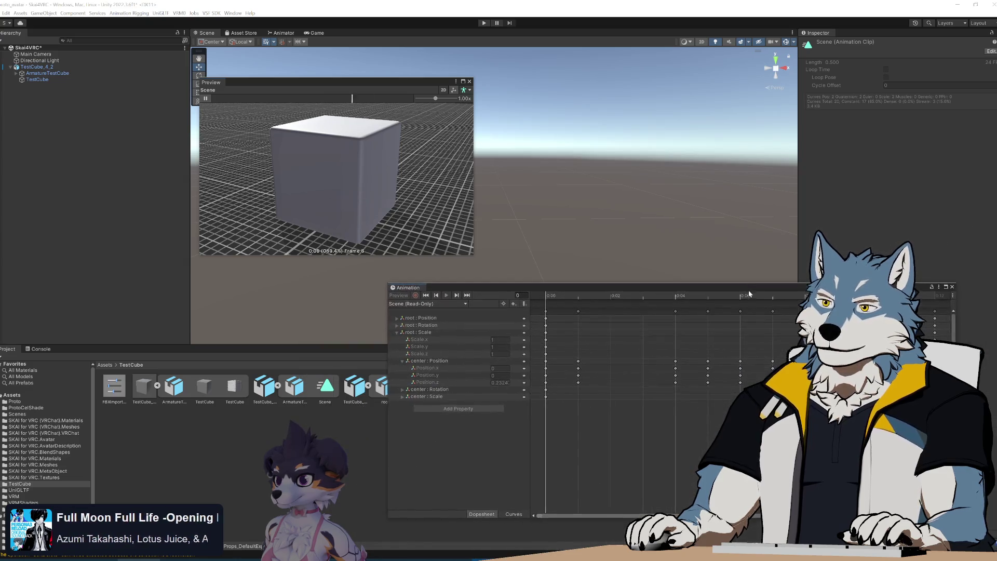
drag(408, 287, 572, 382)
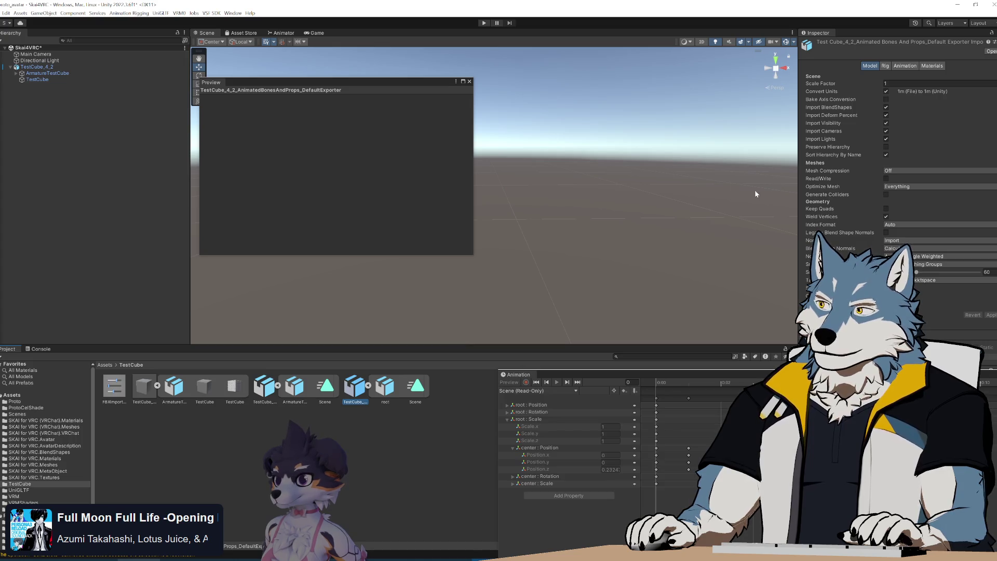
- Apply the changed import settings and replay the re-exported Scene clip in the preview
click(993, 315)
click(417, 395)
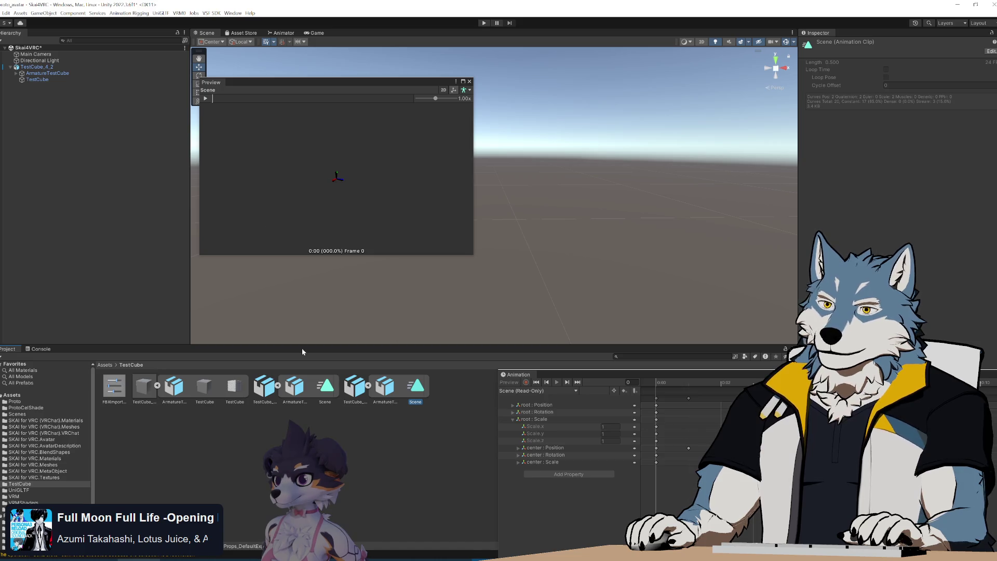
click(204, 99)
mouse_move(356, 195)
right_down()
mouse_move(369, 314)
mouse_move(361, 114)
mouse_move(366, 225)
right_up()
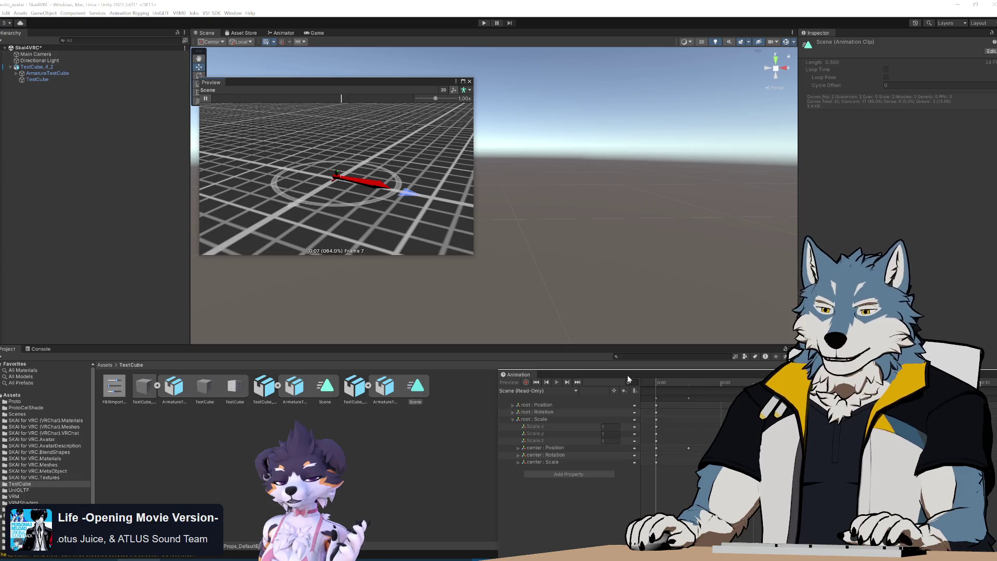
click(416, 391)
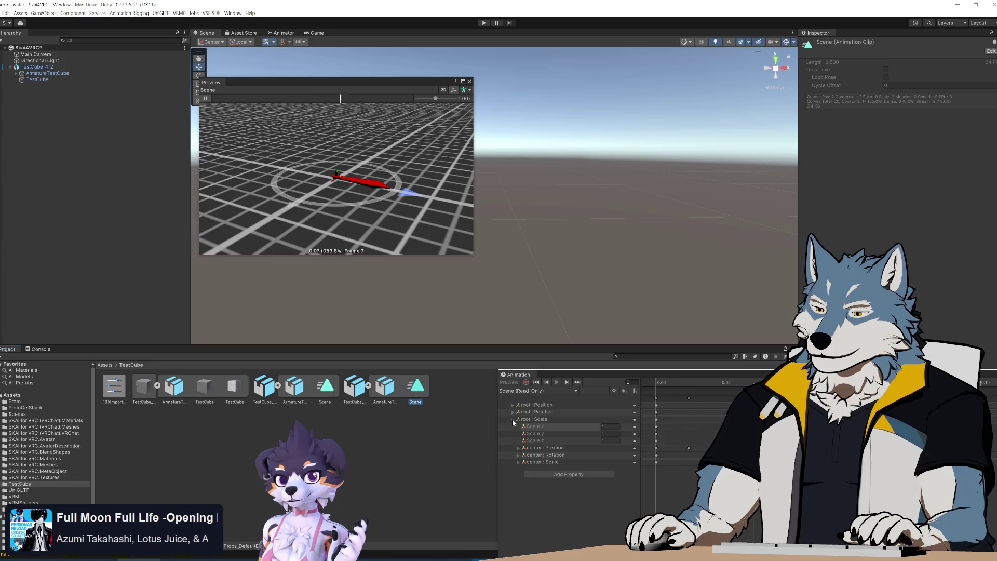
- Expand center : Position to inspect its keyframes, then select the original model's Scene clip
click(519, 449)
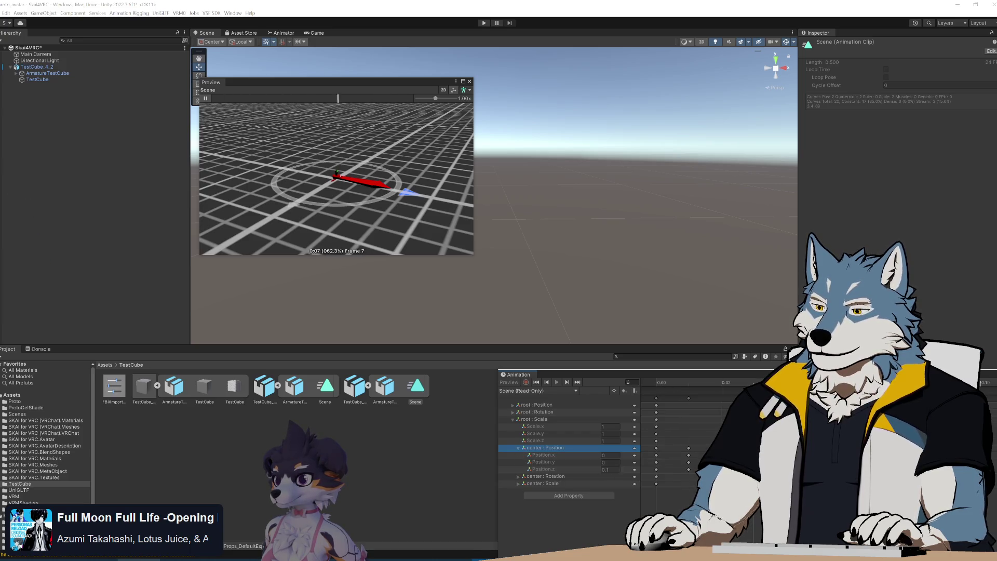
drag(652, 379, 553, 312)
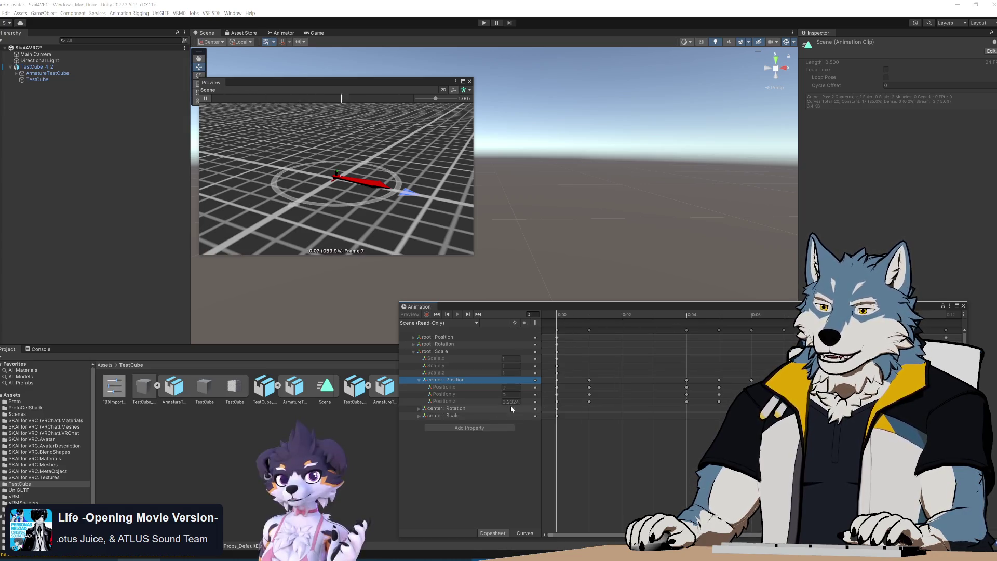
scroll(328, 185, down, 3)
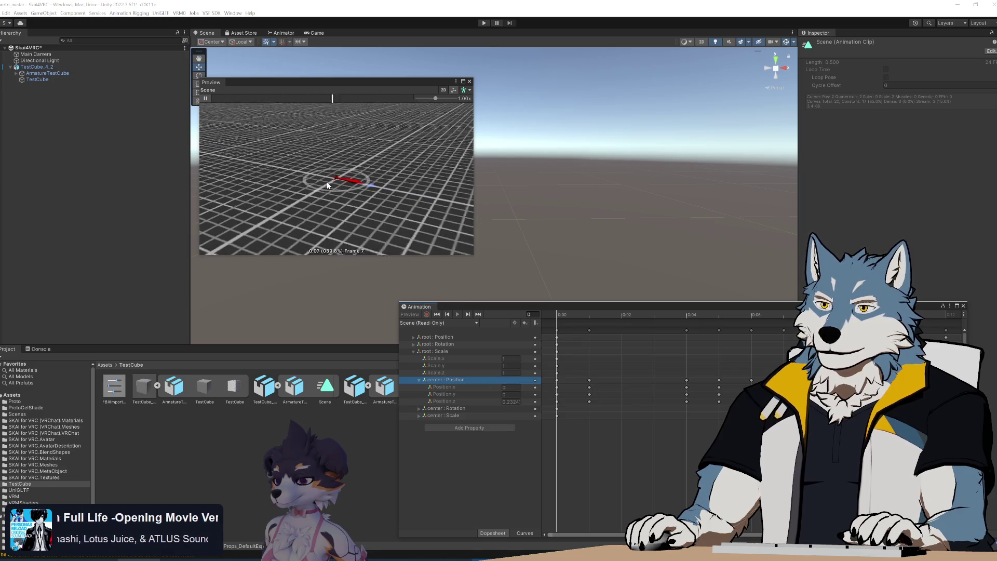
scroll(326, 183, down, 5)
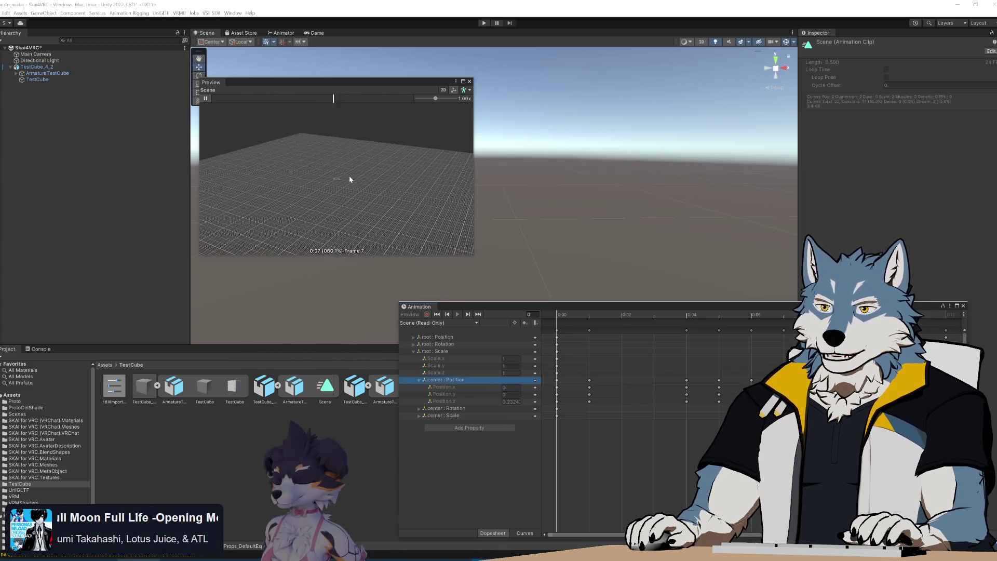
mouse_move(350, 179)
mouse_down()
mouse_move(357, 223)
mouse_move(321, 139)
mouse_move(346, 193)
mouse_up()
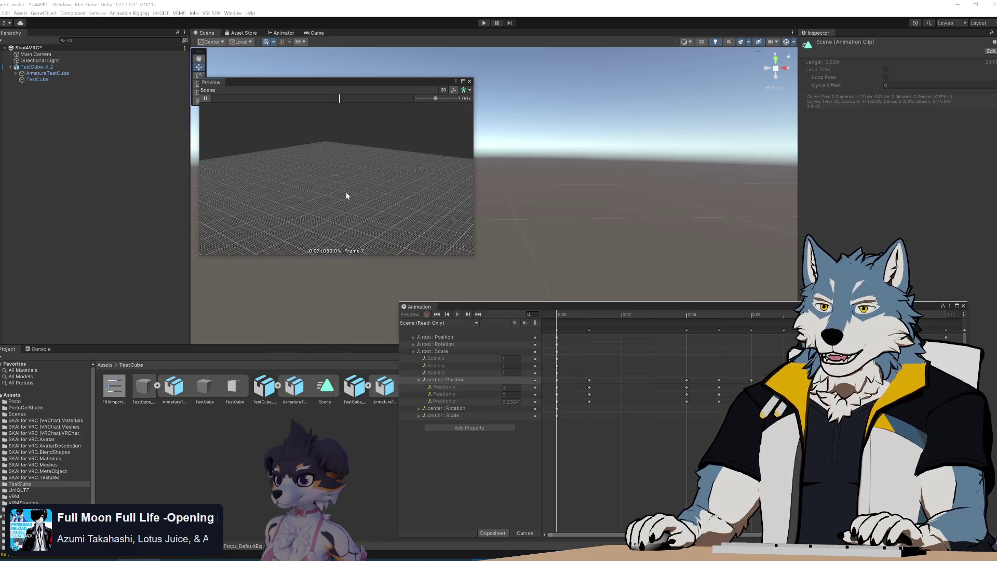
scroll(346, 192, up, 10)
mouse_move(345, 189)
middle_down()
mouse_move(356, 213)
mouse_move(325, 128)
mouse_move(340, 194)
middle_up()
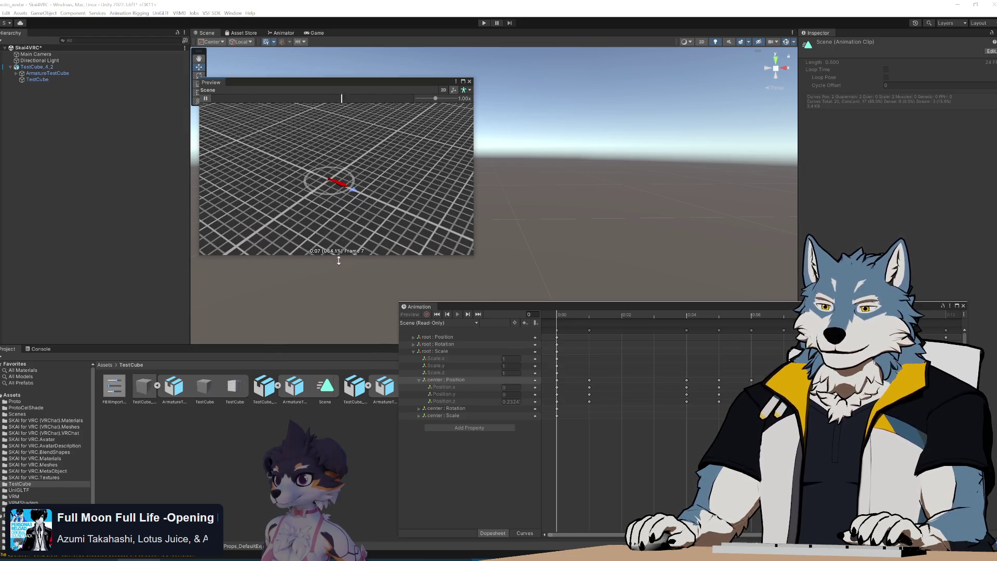
drag(343, 242, 346, 241)
mouse_move(462, 307)
mouse_down()
mouse_move(639, 322)
mouse_move(435, 284)
mouse_move(447, 287)
mouse_up()
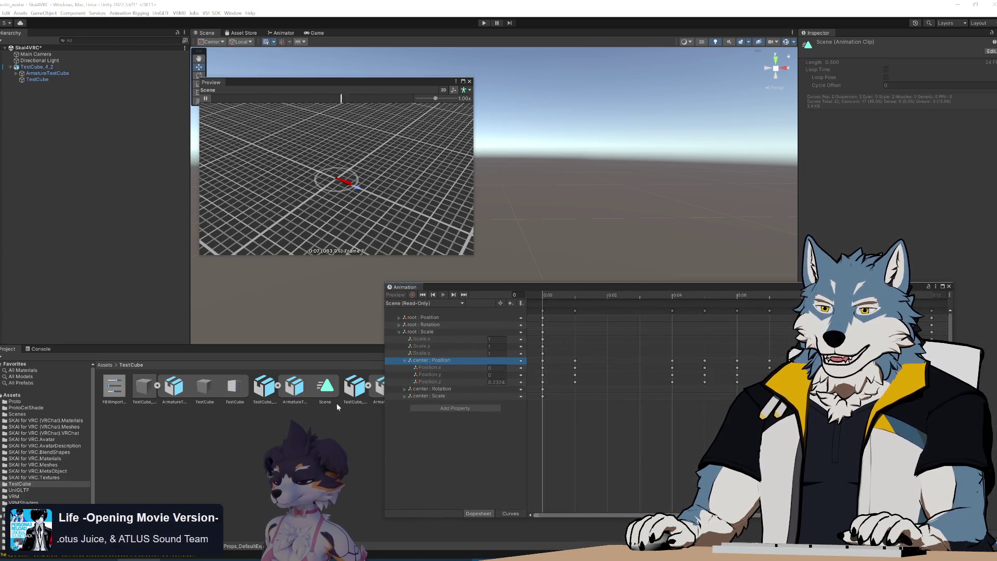
click(329, 392)
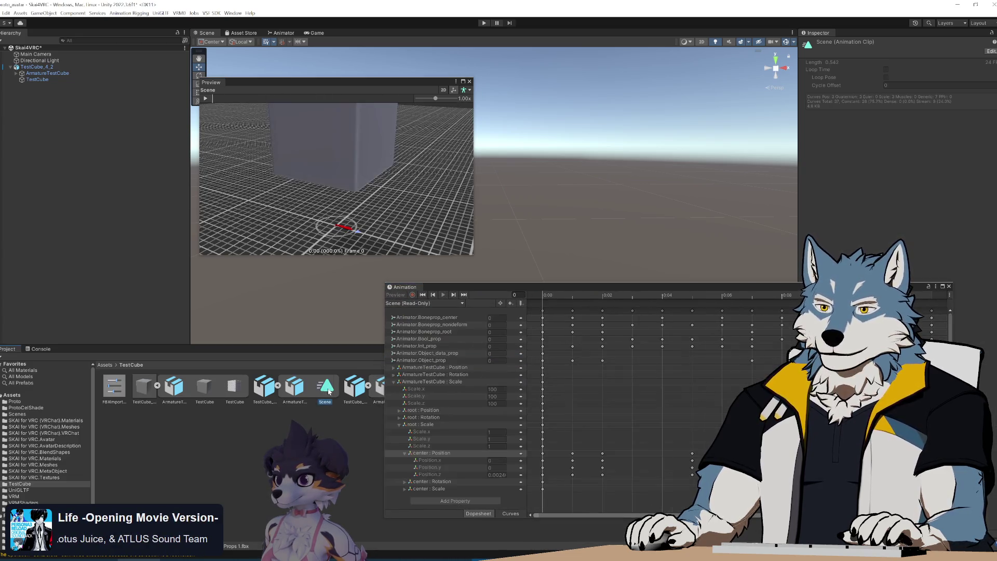
- Play the original Scene clip with its 100-scaled armature, then bring Notepad++ forward
click(204, 99)
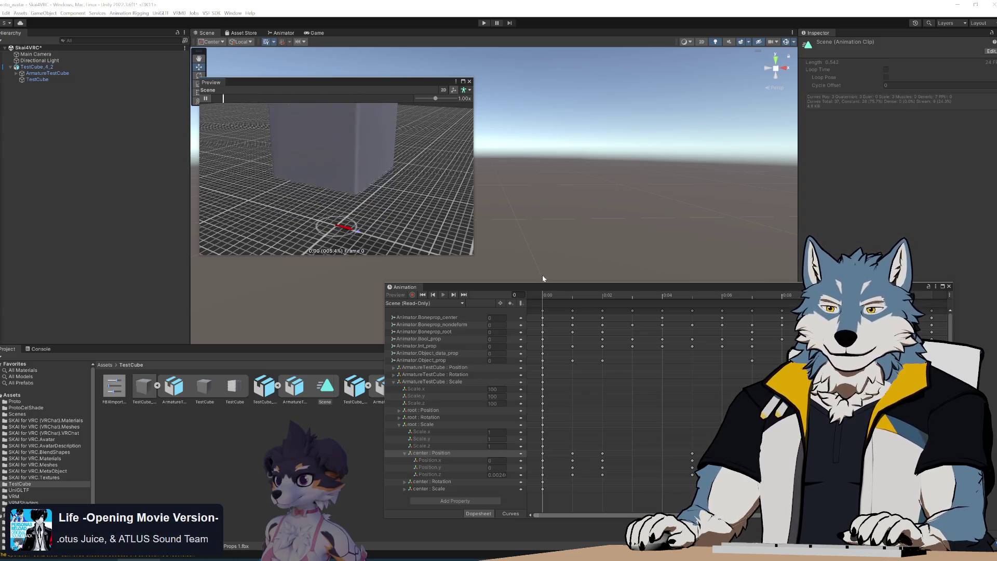
mouse_move(549, 288)
mouse_down()
mouse_move(532, 262)
mouse_move(532, 173)
mouse_up()
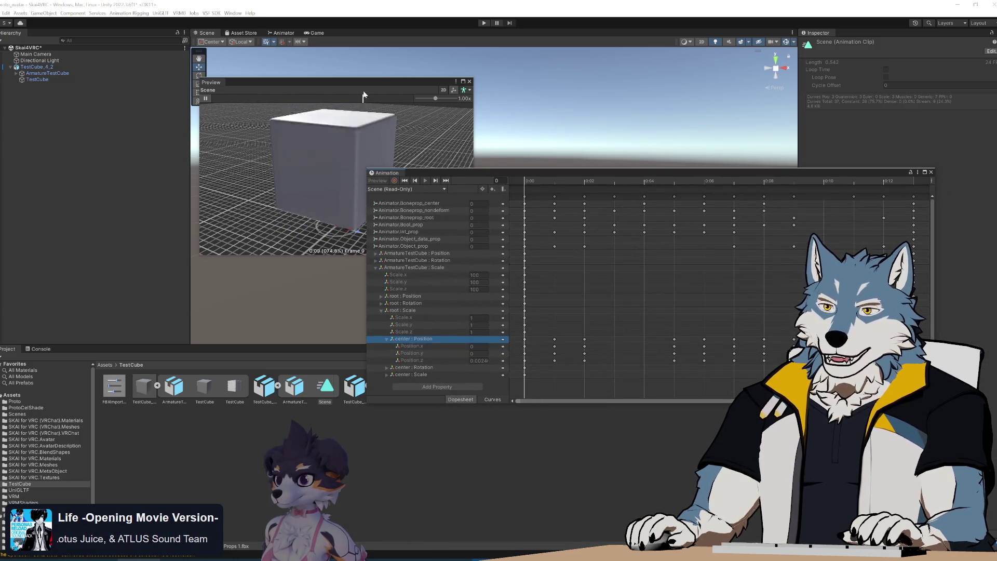
click(367, 83)
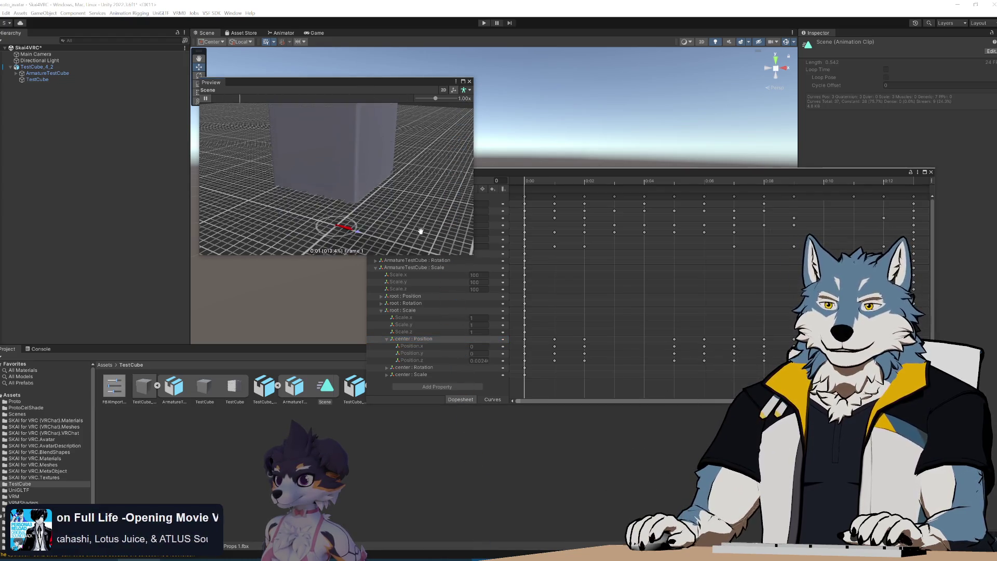
mouse_move(545, 171)
mouse_down()
mouse_move(603, 177)
mouse_move(606, 195)
mouse_up()
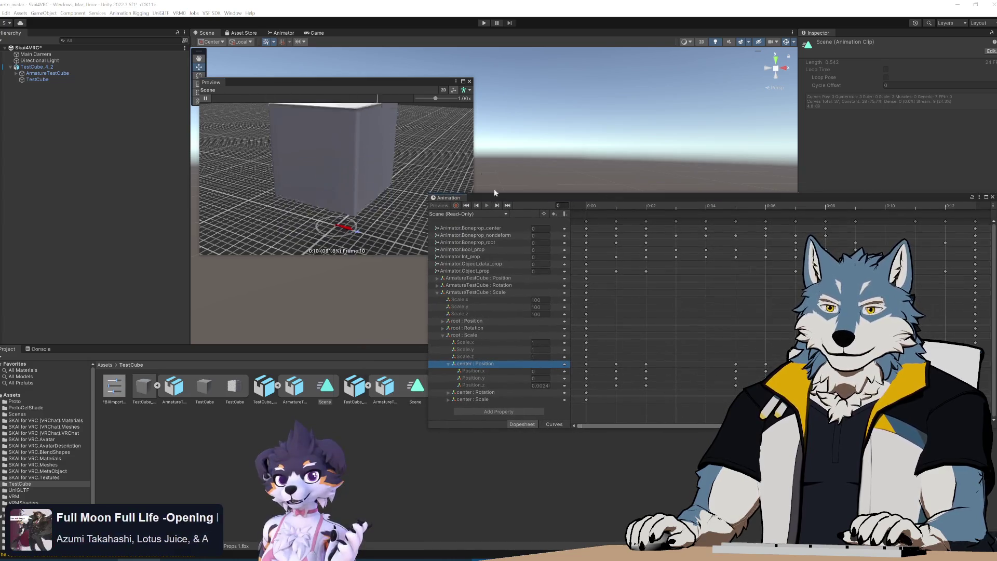
drag(349, 82, 278, 83)
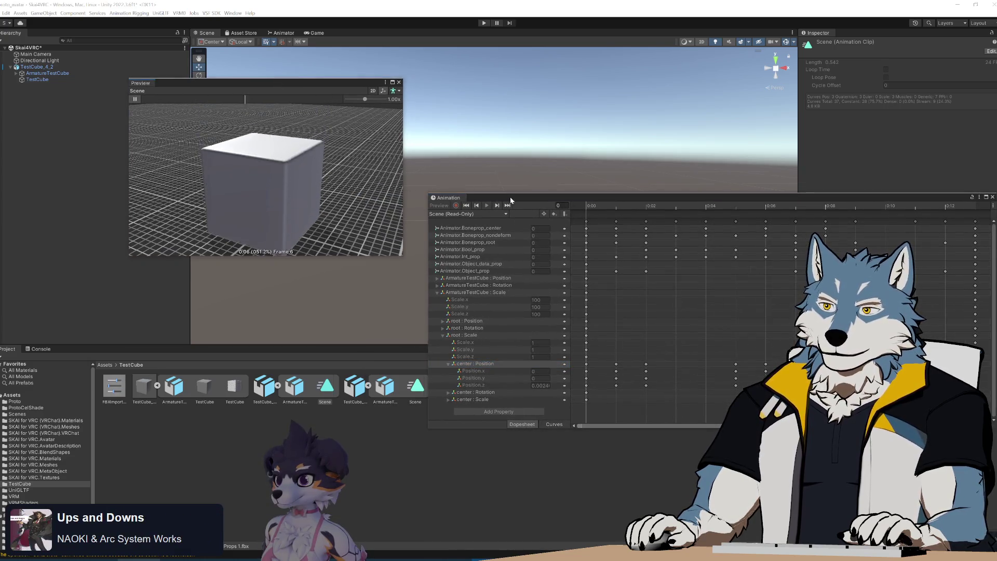
drag(511, 201, 497, 194)
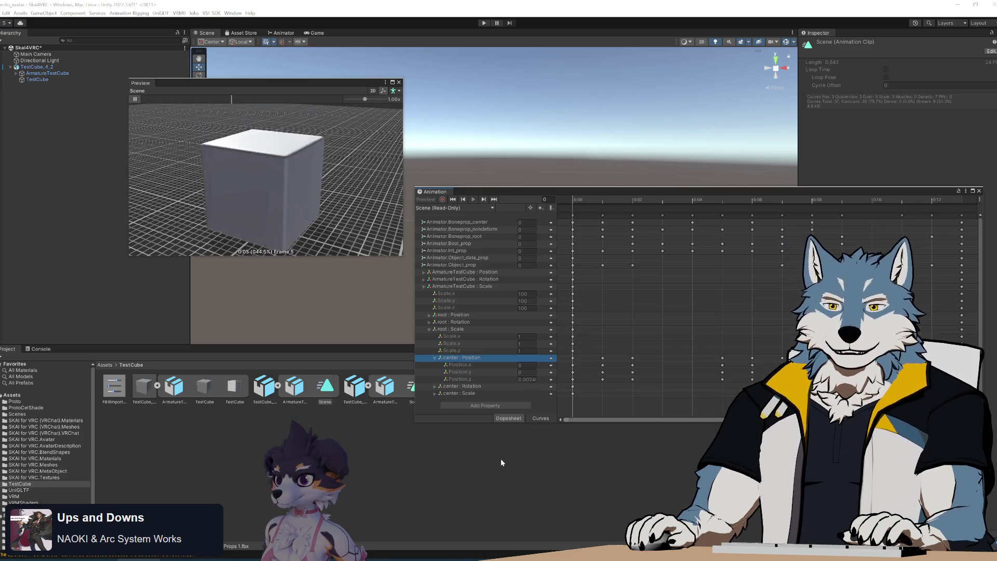
click(450, 559)
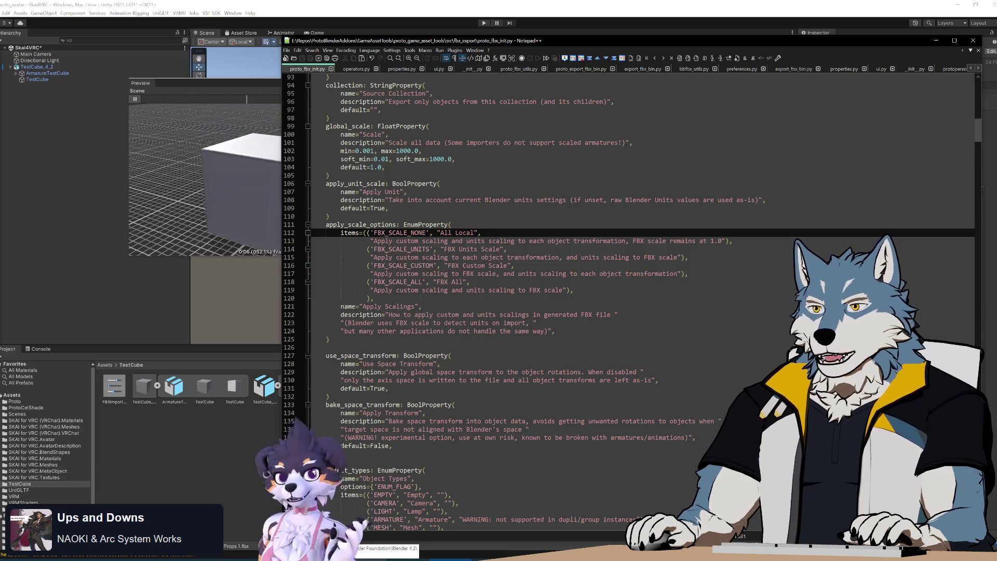
- Search proto_export_fbx_bin.py for apply_scale_options, stepping back to its previous match
double_click(361, 224)
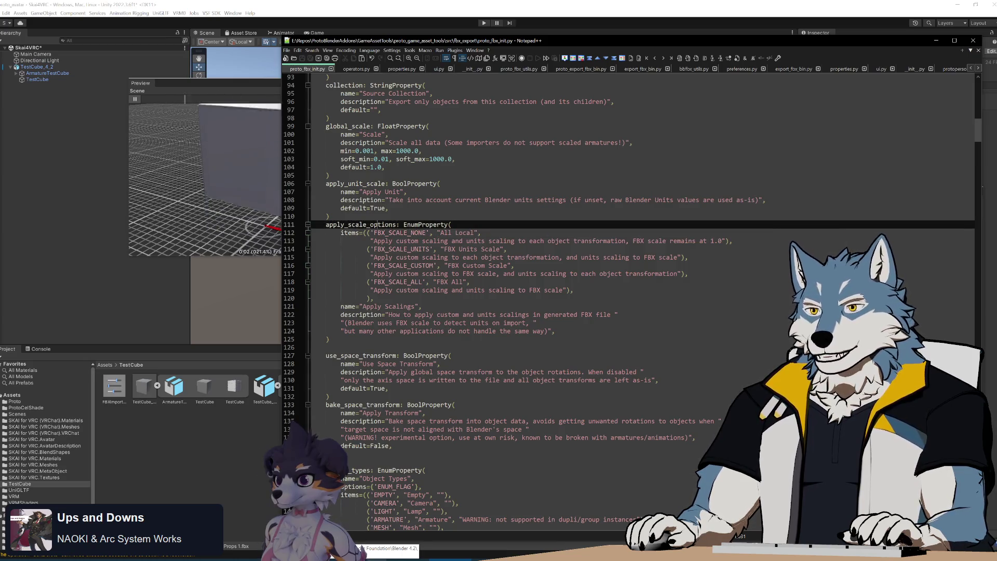
click(581, 69)
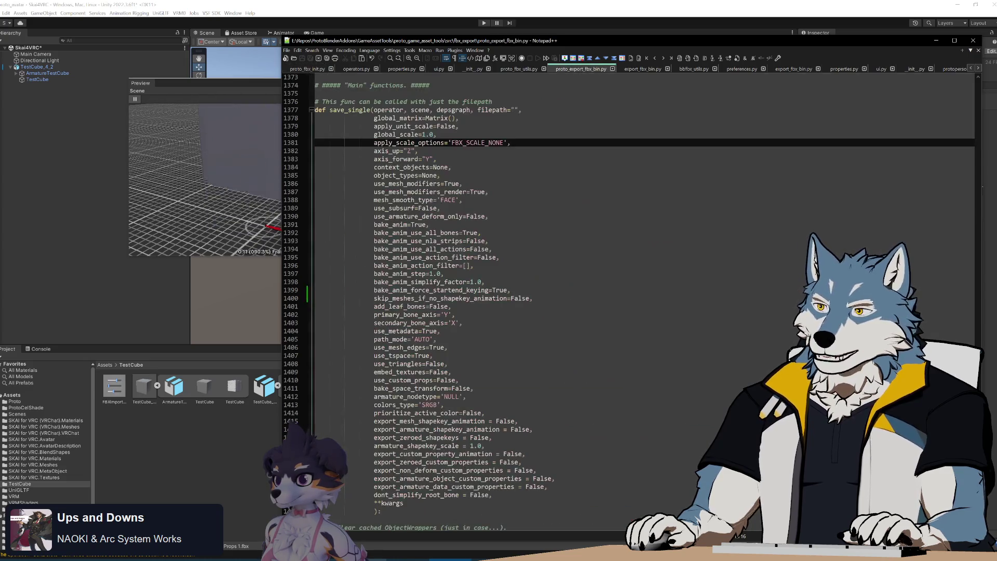
key(ctrl+f)
click(634, 173)
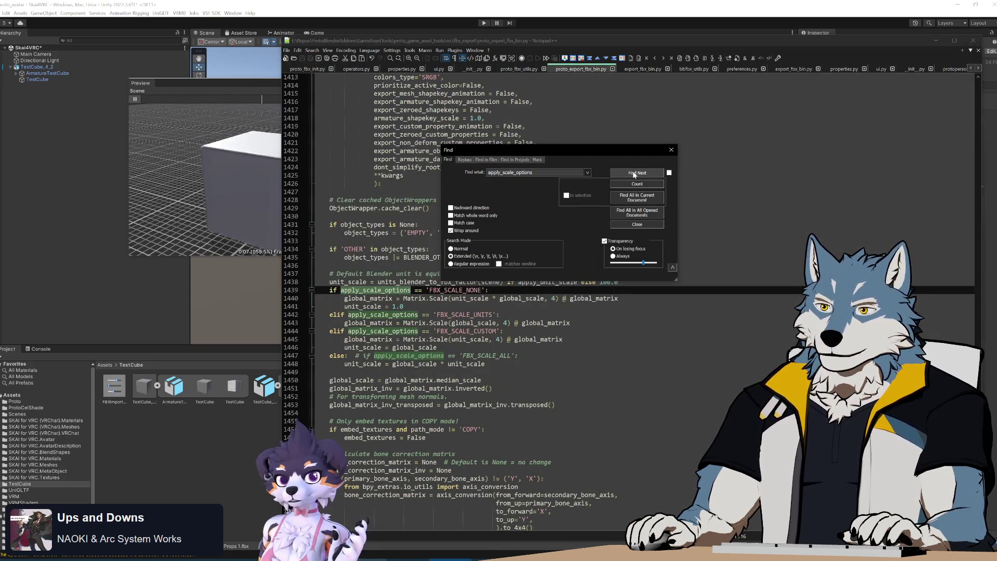
drag(554, 151, 769, 142)
key(shift+Return)
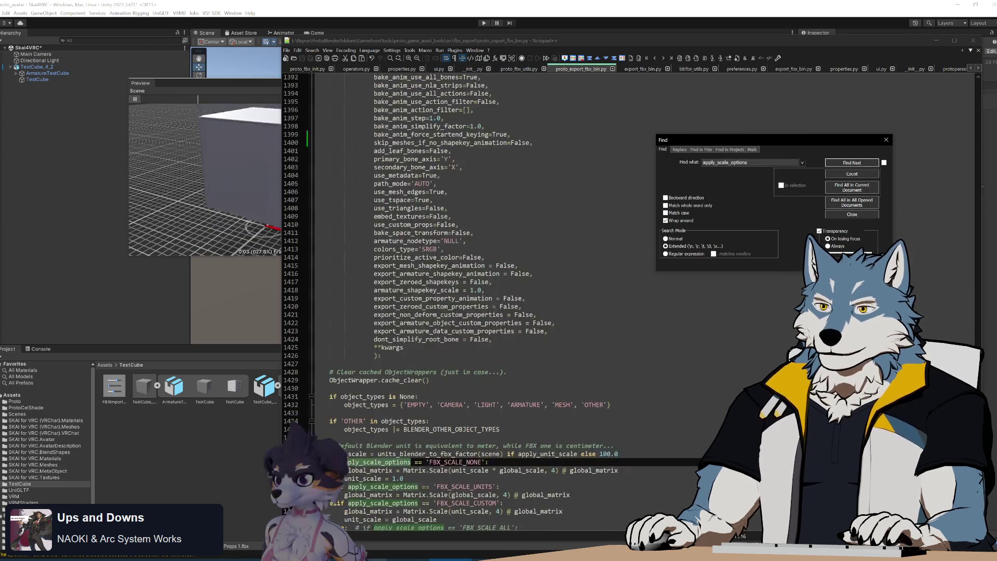